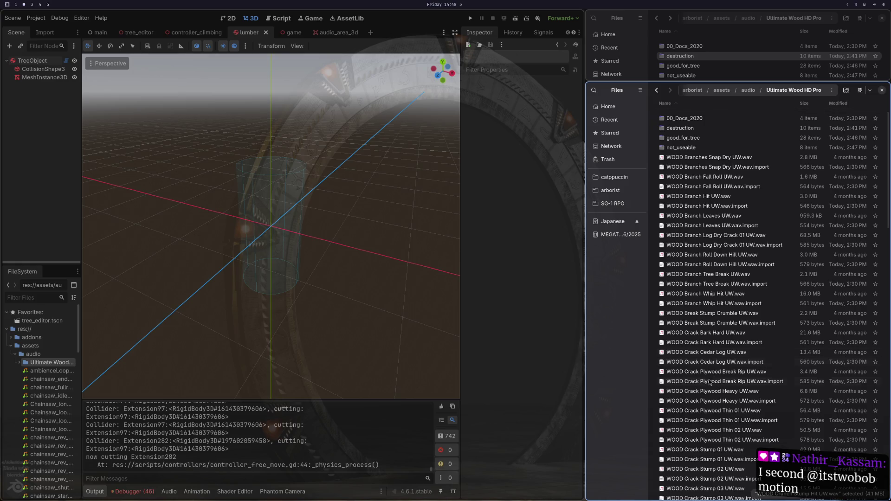
Preview Crack Plywood Heavy and move it with its .import file into good_for_tree.
{"action": "left_click", "coordinate": [711, 389]}
{"action": "key", "text": "space"}
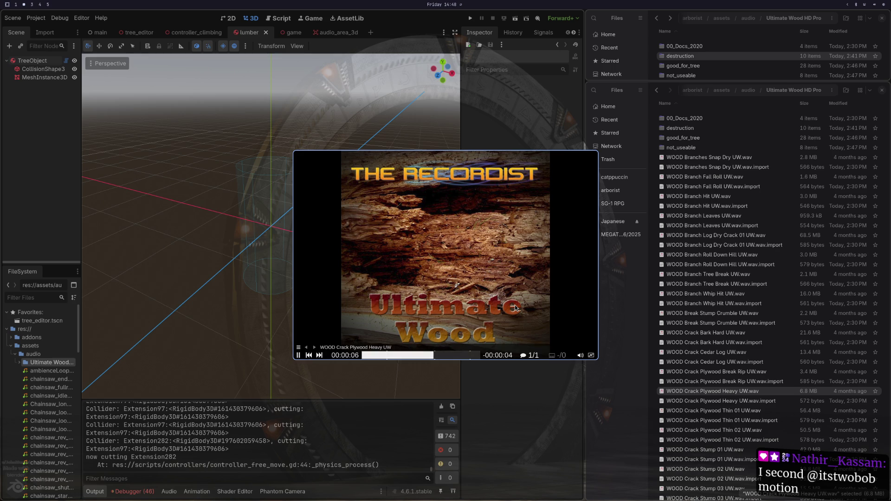
{"action": "key", "text": "space"}
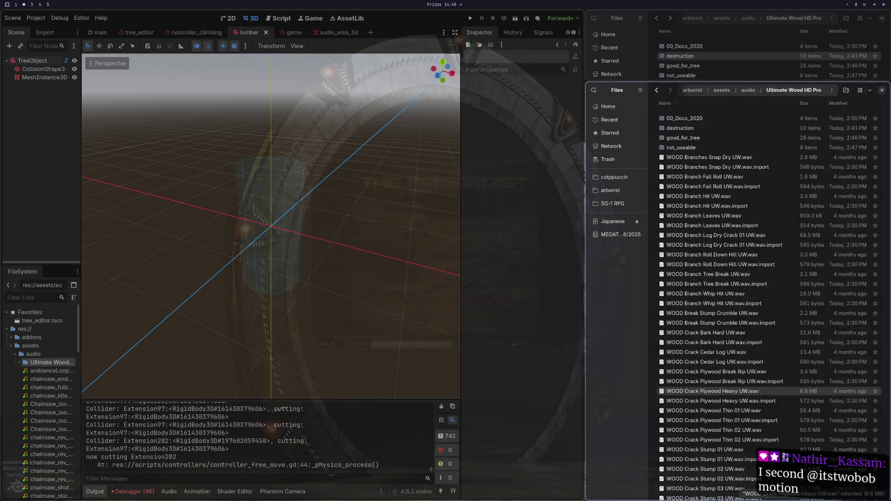
{"action": "left_click", "coordinate": [721, 401], "text": "shift"}
{"action": "mouse_move", "coordinate": [702, 391]}
{"action": "left_mouse_down"}
{"action": "mouse_move", "coordinate": [698, 100]}
{"action": "mouse_move", "coordinate": [688, 52]}
{"action": "mouse_move", "coordinate": [694, 68]}
{"action": "left_mouse_up"}
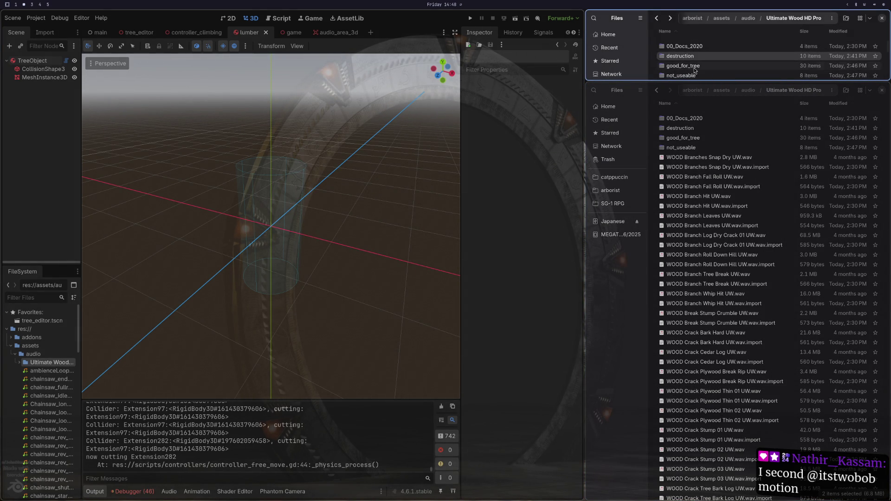
Preview Crack Plywood Thin 02 and move its .wav and .import pair into good_for_tree.
{"action": "double_click", "coordinate": [740, 411]}
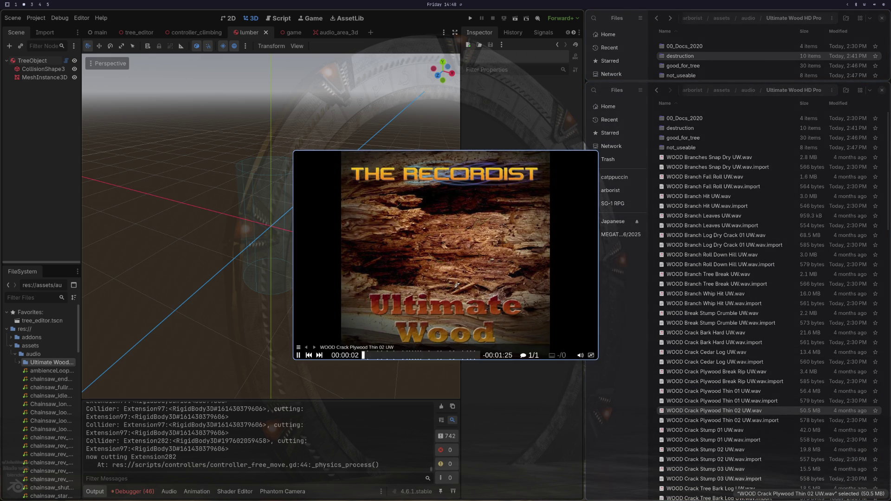
{"action": "key", "text": "q"}
{"action": "left_click", "coordinate": [747, 420], "text": "shift"}
{"action": "mouse_move", "coordinate": [747, 420]}
{"action": "left_mouse_down"}
{"action": "mouse_move", "coordinate": [744, 226]}
{"action": "mouse_move", "coordinate": [697, 65]}
{"action": "left_mouse_up"}
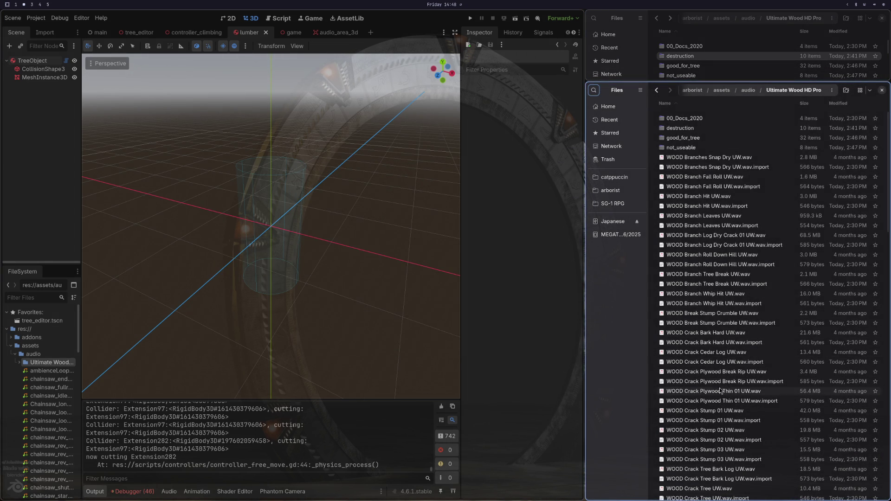
Preview Crack Plywood Thin 01 and move its .wav and .import pair into good_for_tree.
{"action": "double_click", "coordinate": [722, 393]}
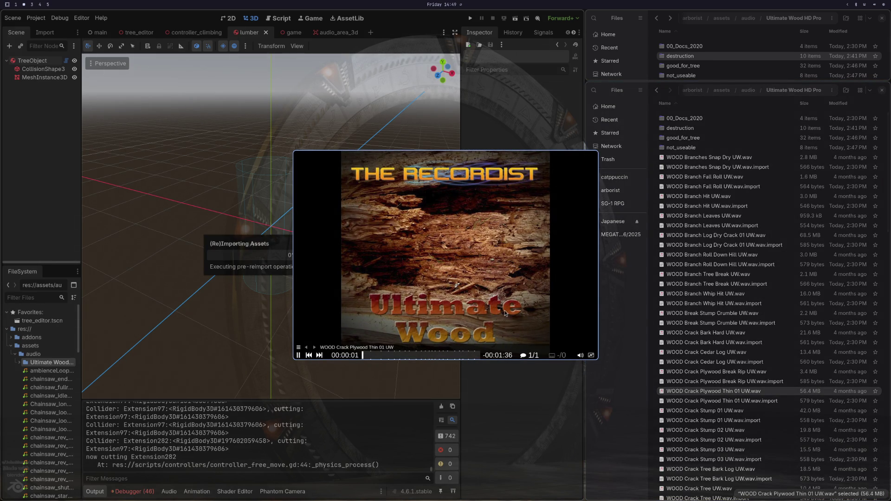
{"action": "key", "text": "q"}
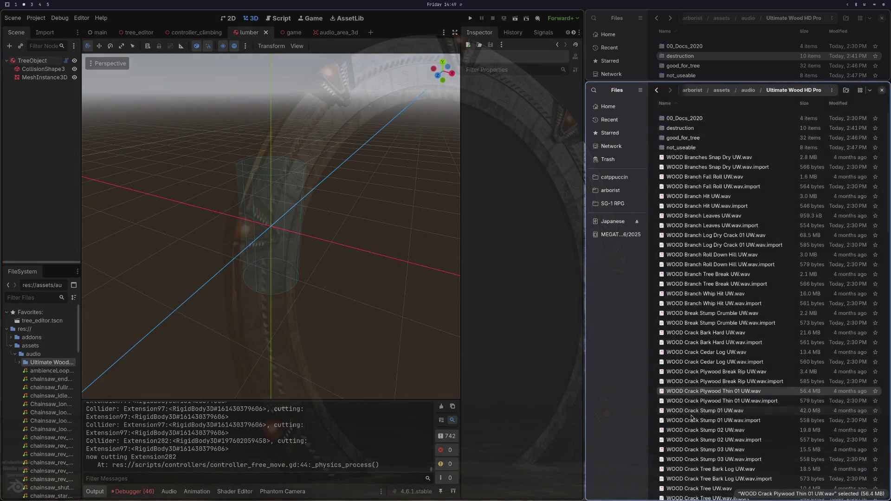
{"action": "left_click", "coordinate": [695, 401], "text": "ctrl"}
{"action": "mouse_move", "coordinate": [695, 402]}
{"action": "left_mouse_down"}
{"action": "mouse_move", "coordinate": [734, 183]}
{"action": "mouse_move", "coordinate": [711, 73]}
{"action": "mouse_move", "coordinate": [693, 67]}
{"action": "left_mouse_up"}
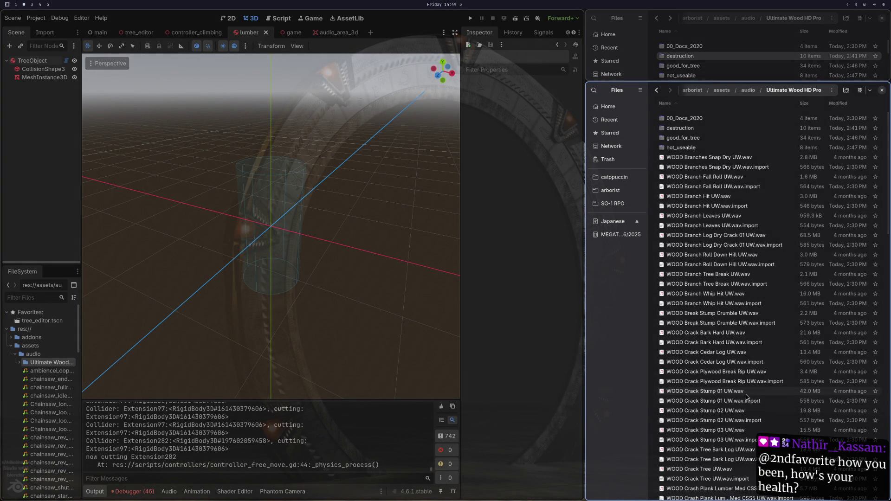
Audition Crack Stump 02, Crack Stump 03, Crack Tree Bark Log and Crack Tree without filing them.
{"action": "double_click", "coordinate": [704, 411]}
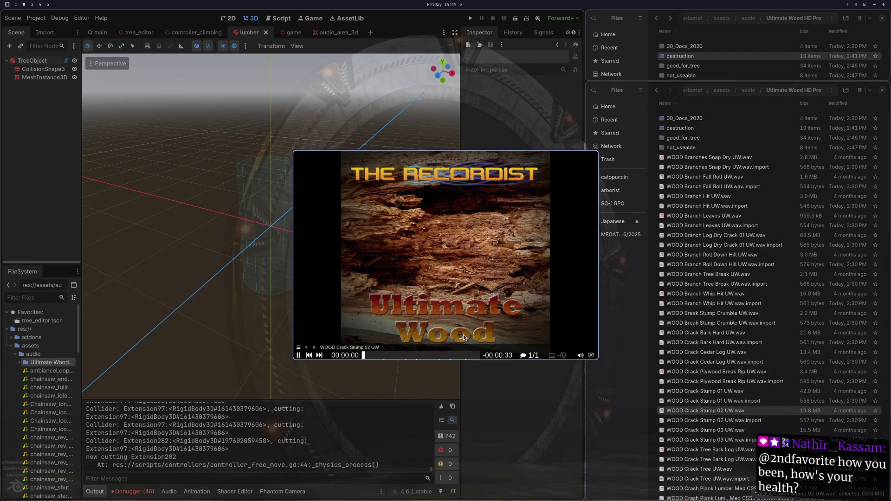
{"action": "key", "text": "q"}
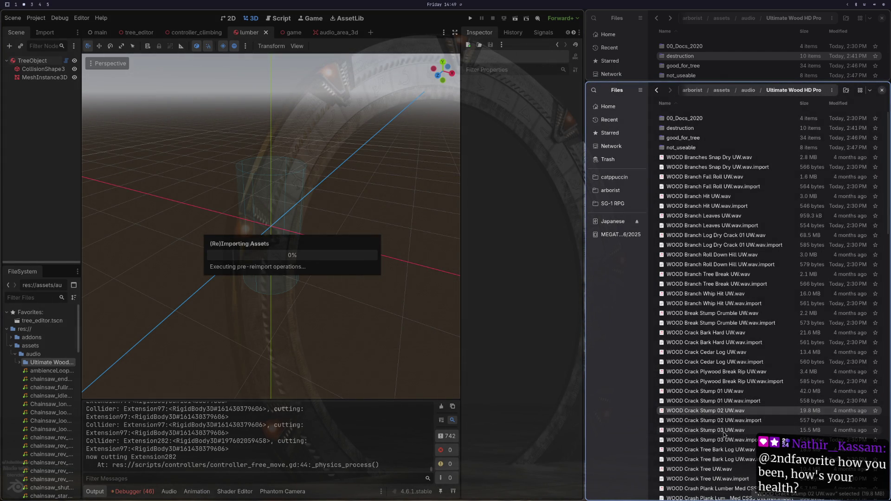
{"action": "double_click", "coordinate": [723, 431]}
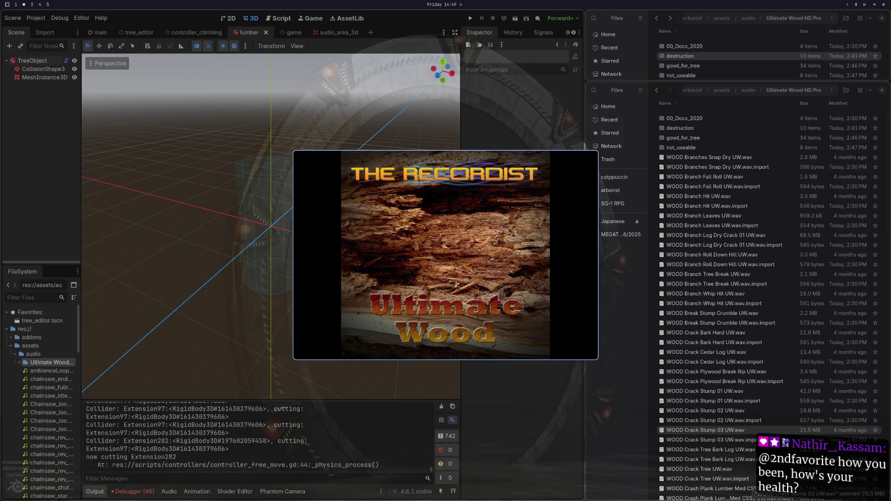
{"action": "key", "text": "q"}
{"action": "double_click", "coordinate": [705, 450]}
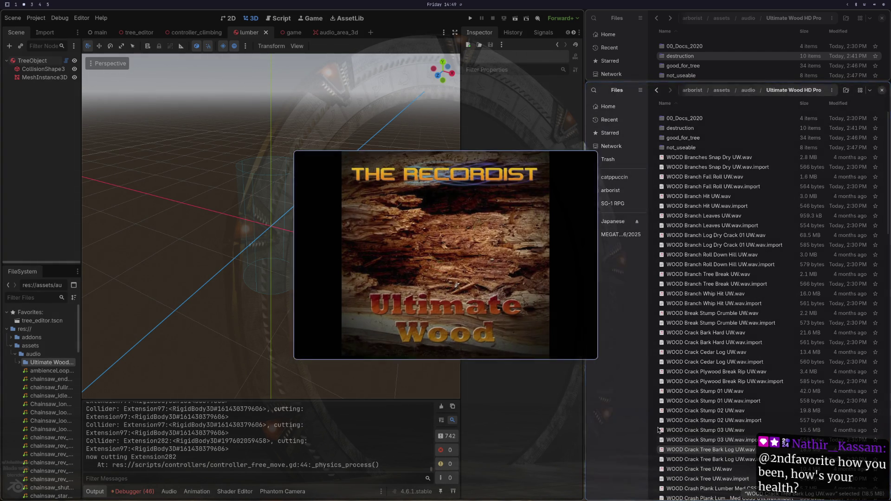
{"action": "key", "text": "q"}
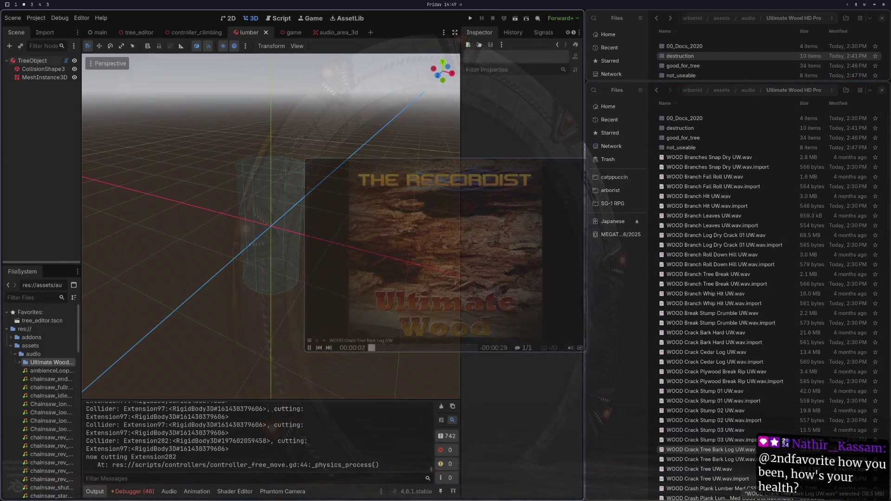
{"action": "double_click", "coordinate": [704, 469]}
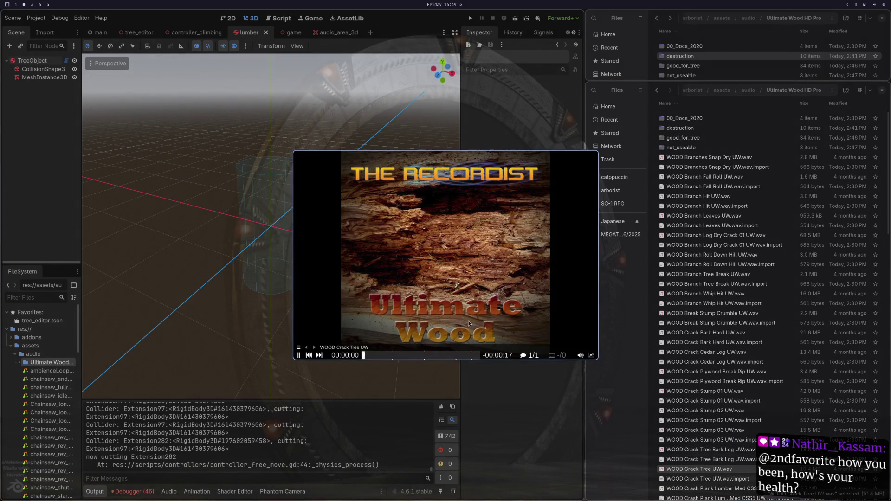
{"action": "key", "text": "q"}
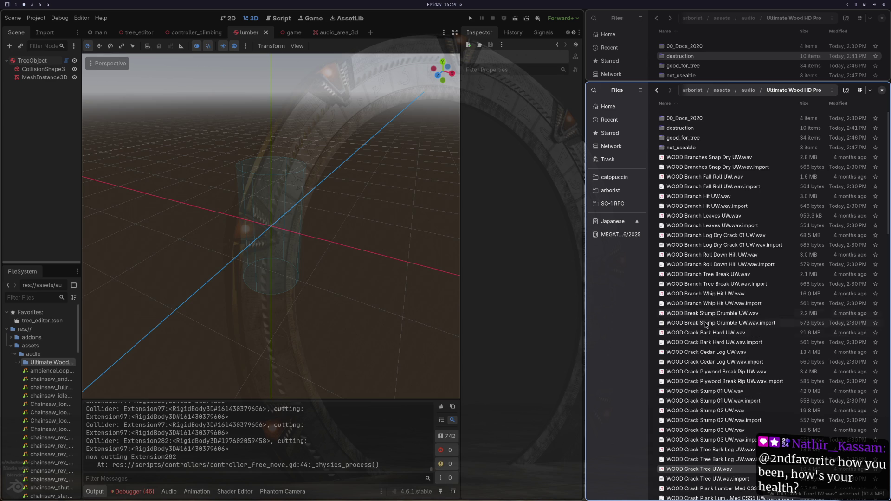
Audition Branch Whip Hit and Branch Tree Break, then move both with their .import files into good_for_tree.
{"action": "double_click", "coordinate": [701, 314]}
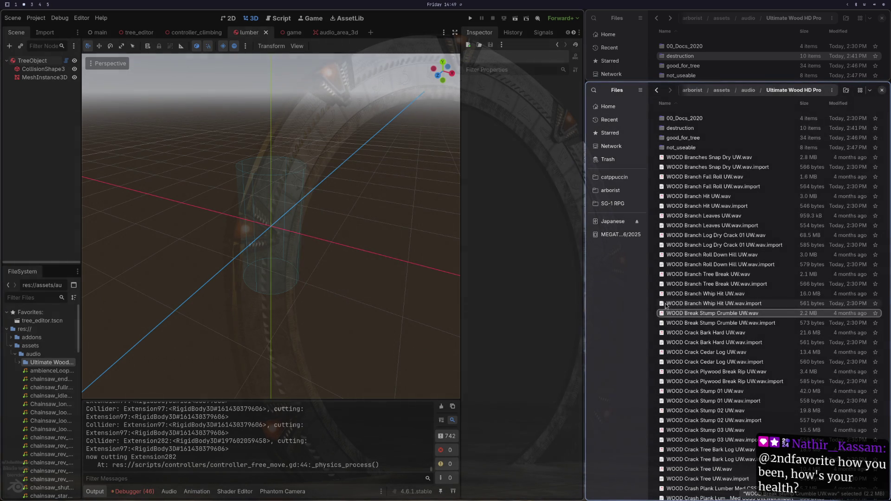
{"action": "double_click", "coordinate": [686, 294]}
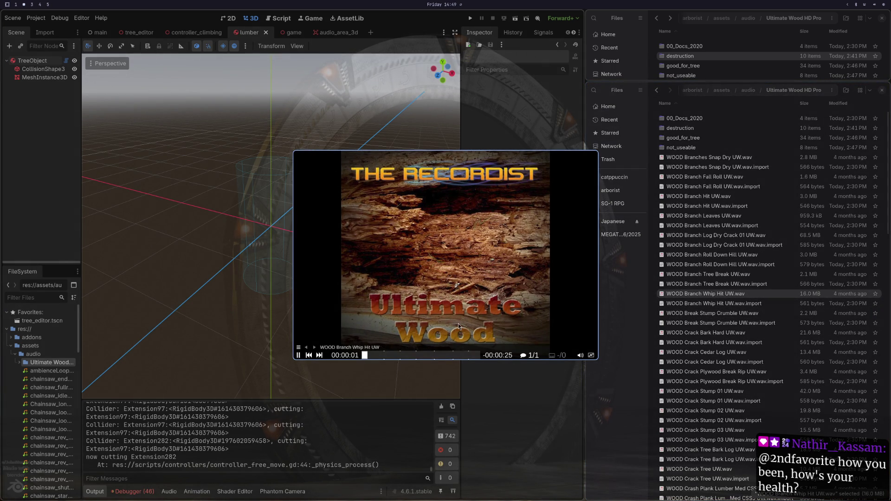
{"action": "left_click", "coordinate": [400, 356]}
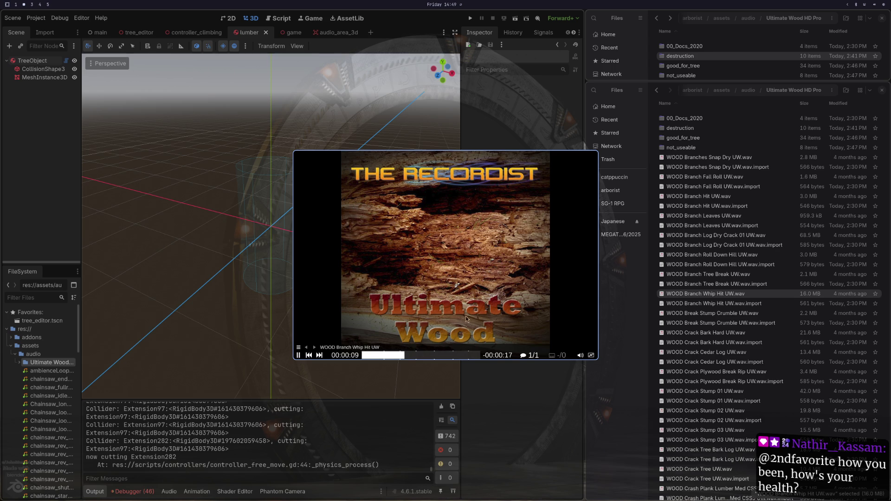
{"action": "left_click", "coordinate": [626, 283]}
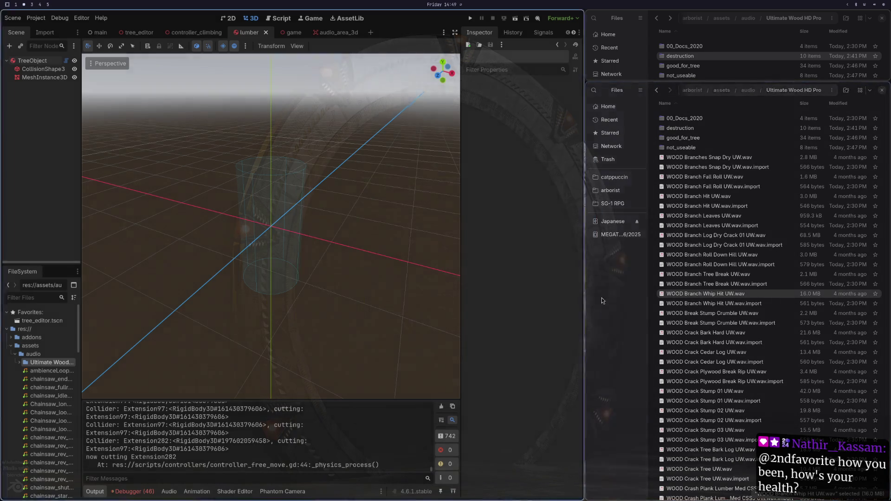
{"action": "double_click", "coordinate": [696, 274]}
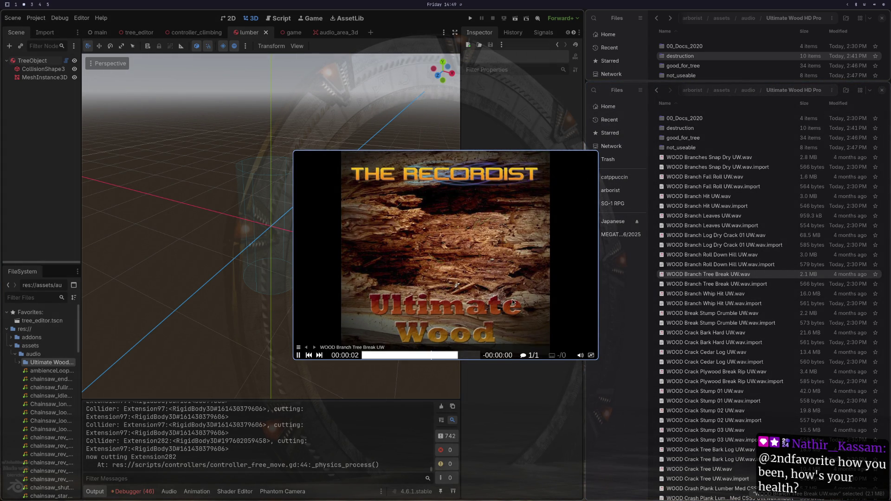
{"action": "left_click", "coordinate": [723, 304], "text": "shift"}
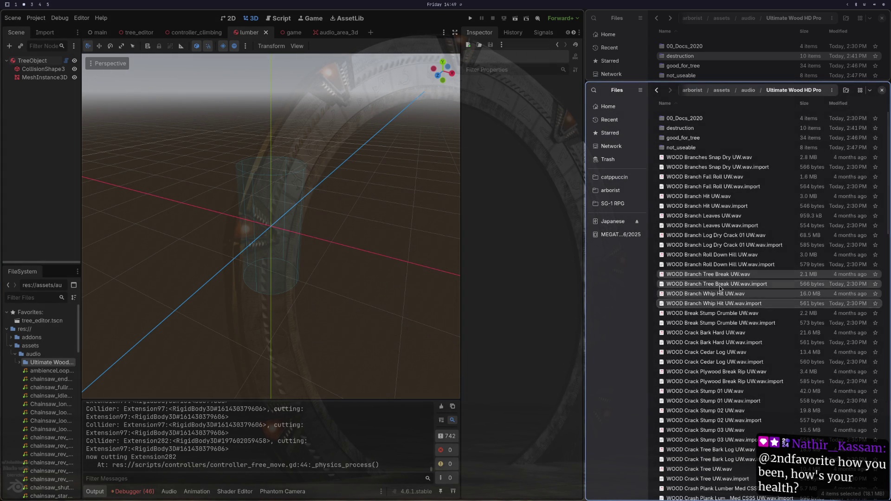
{"action": "mouse_move", "coordinate": [717, 278]}
{"action": "left_mouse_down"}
{"action": "mouse_move", "coordinate": [692, 155]}
{"action": "mouse_move", "coordinate": [712, 73]}
{"action": "mouse_move", "coordinate": [701, 65]}
{"action": "left_mouse_up"}
Preview Plank Lumber Fall Ground and move it with its .import file into destruction.
{"action": "scroll", "coordinate": [704, 213], "scroll_direction": "down", "scroll_amount": 10}
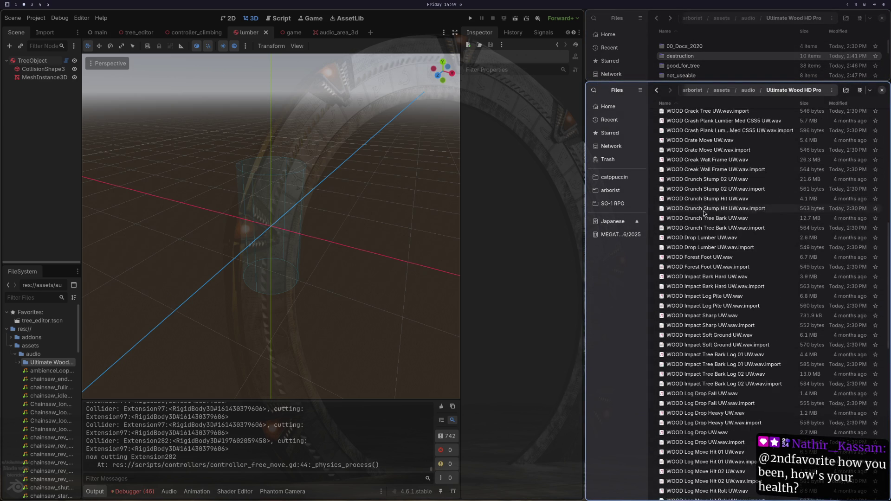
{"action": "scroll", "coordinate": [704, 214], "scroll_direction": "down", "scroll_amount": 5}
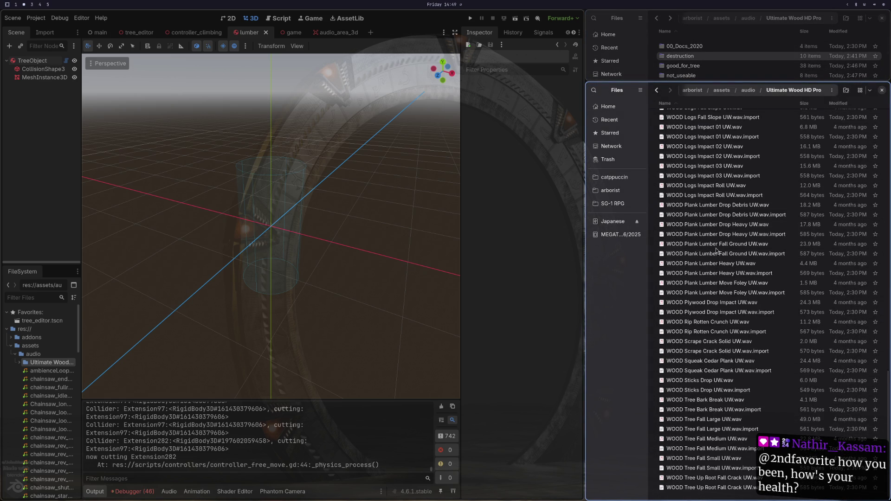
{"action": "left_click", "coordinate": [722, 234]}
{"action": "key", "text": "space"}
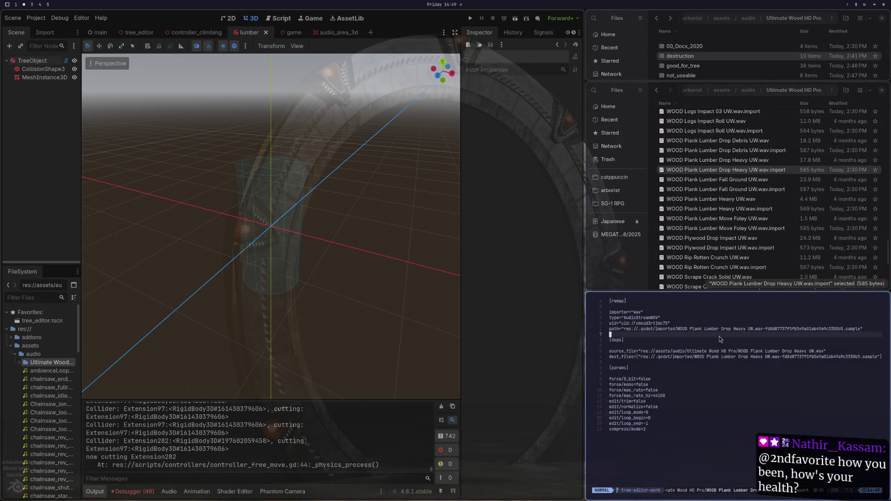
{"action": "key", "text": "space"}
{"action": "left_click", "coordinate": [732, 244]}
{"action": "key", "text": "space"}
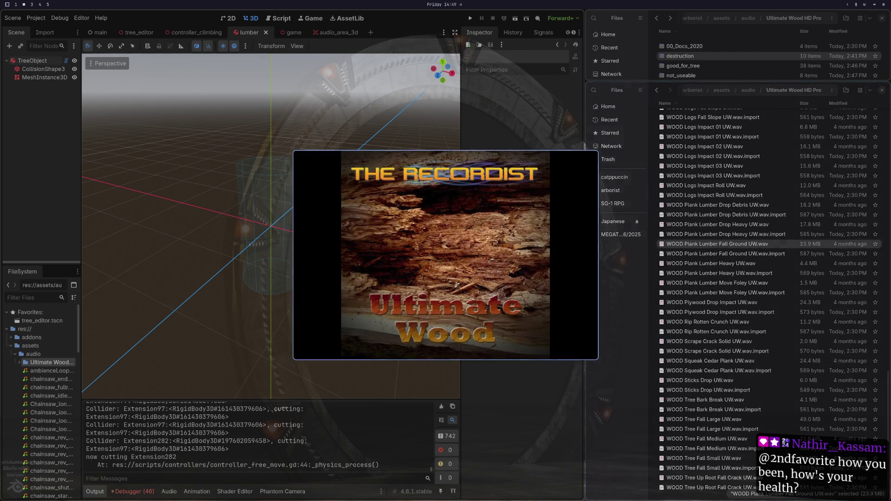
{"action": "key", "text": "space"}
{"action": "left_click", "coordinate": [724, 254], "text": "shift"}
{"action": "mouse_move", "coordinate": [717, 245]}
{"action": "left_mouse_down"}
{"action": "mouse_move", "coordinate": [722, 93]}
{"action": "mouse_move", "coordinate": [691, 56]}
{"action": "left_mouse_up"}
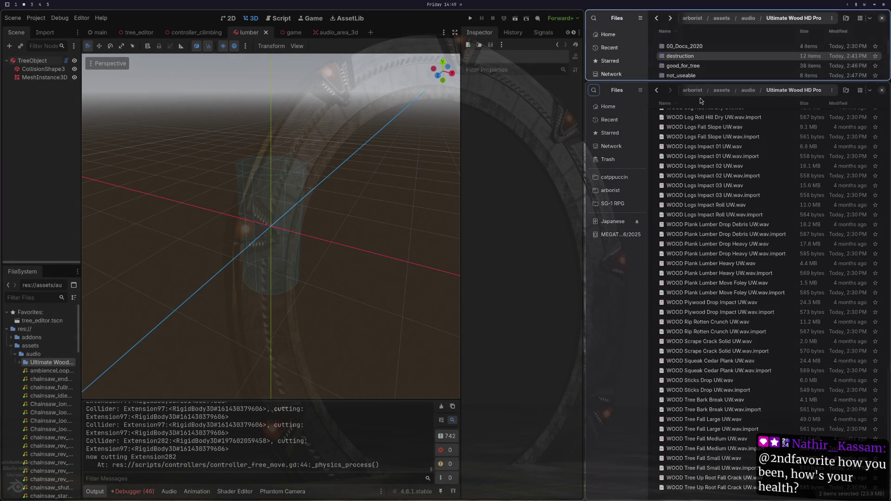
Preview Plank Lumber Drop Heavy and move its .wav and .import pair into destruction.
{"action": "left_click", "coordinate": [707, 246]}
{"action": "key", "text": "space"}
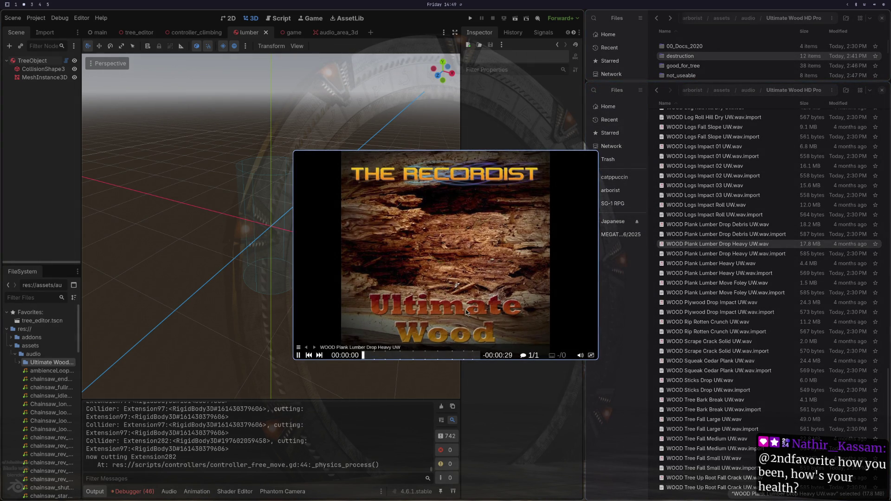
{"action": "key", "text": "space"}
{"action": "left_click", "coordinate": [712, 254], "text": "shift"}
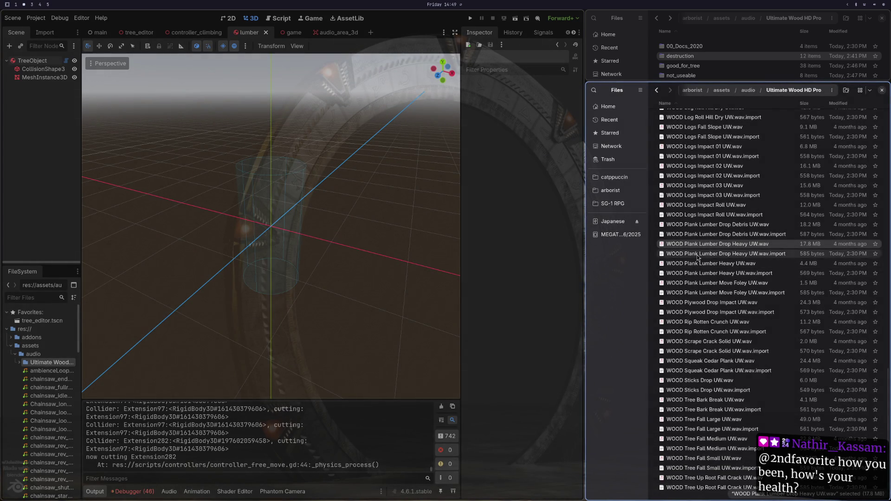
{"action": "mouse_move", "coordinate": [713, 249]}
{"action": "left_mouse_down"}
{"action": "mouse_move", "coordinate": [721, 110]}
{"action": "mouse_move", "coordinate": [691, 57]}
{"action": "left_mouse_up"}
Preview Plank Lumber Move Foley and move its .wav and .import pair into destruction.
{"action": "left_click", "coordinate": [707, 282]}
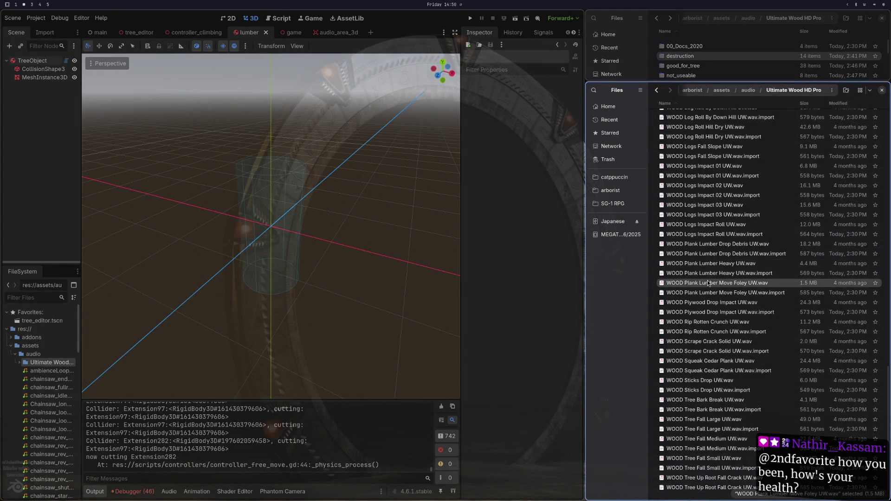
{"action": "key", "text": "space"}
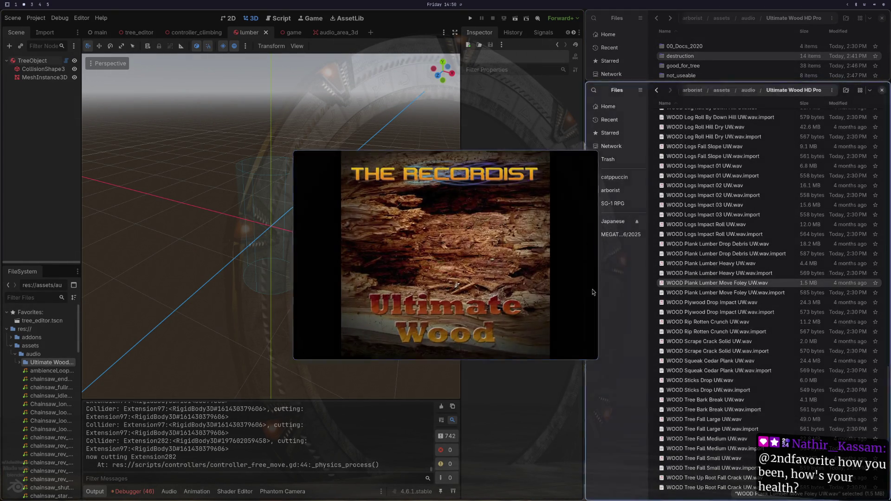
{"action": "key", "text": "space"}
{"action": "left_click", "coordinate": [705, 293], "text": "shift"}
{"action": "mouse_move", "coordinate": [713, 290]}
{"action": "left_mouse_down"}
{"action": "mouse_move", "coordinate": [712, 118]}
{"action": "mouse_move", "coordinate": [693, 55]}
{"action": "left_mouse_up"}
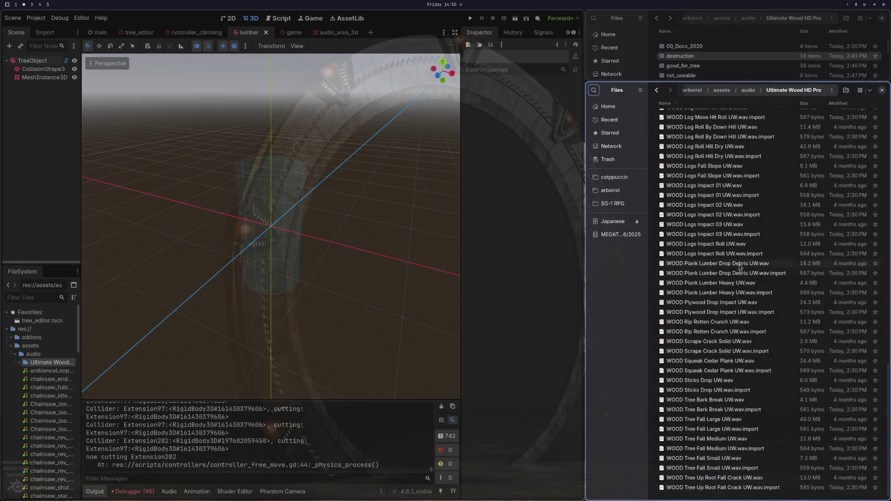
Preview Plank Lumber Heavy, then move the four remaining Plank Lumber files into destruction.
{"action": "left_click", "coordinate": [725, 285]}
{"action": "key", "text": "space"}
{"action": "key", "text": "space"}
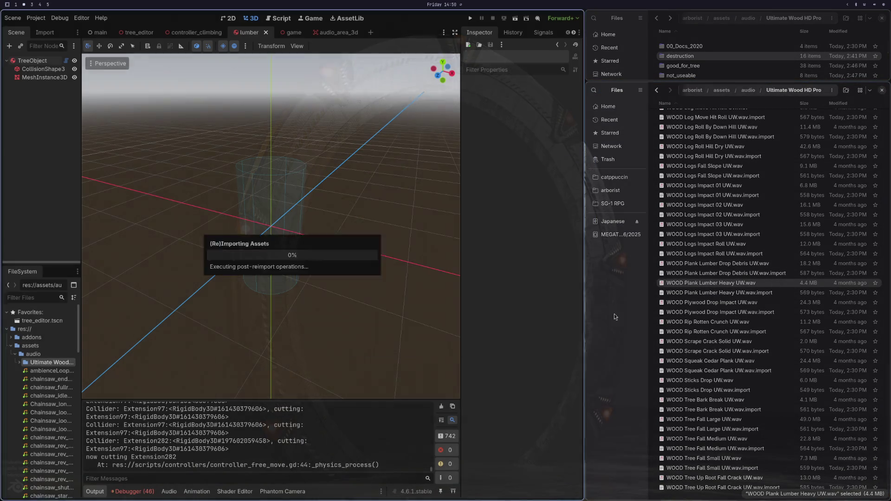
{"action": "left_click", "coordinate": [718, 264]}
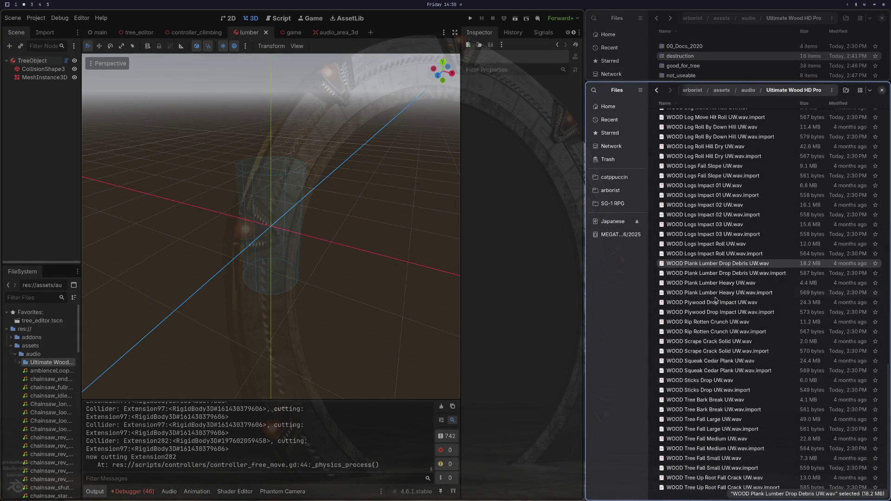
{"action": "left_click", "coordinate": [717, 293], "text": "shift"}
{"action": "mouse_move", "coordinate": [722, 278]}
{"action": "left_mouse_down"}
{"action": "mouse_move", "coordinate": [676, 120]}
{"action": "mouse_move", "coordinate": [680, 55]}
{"action": "left_mouse_up"}
Audition Rip Rotten Crunch, move its .wav and .import into good_for_tree, and return to Ultimate Wood HD Pro.
{"action": "left_click", "coordinate": [708, 324]}
{"action": "double_click", "coordinate": [708, 323]}
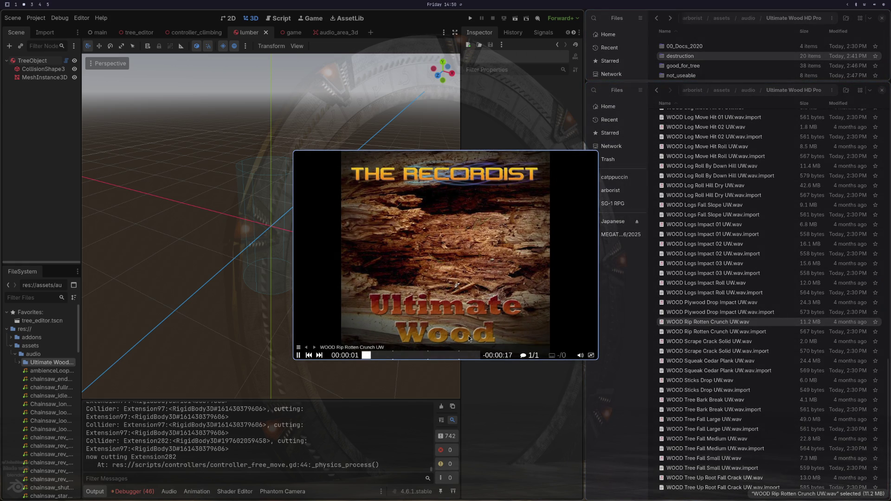
{"action": "mouse_move", "coordinate": [472, 337]}
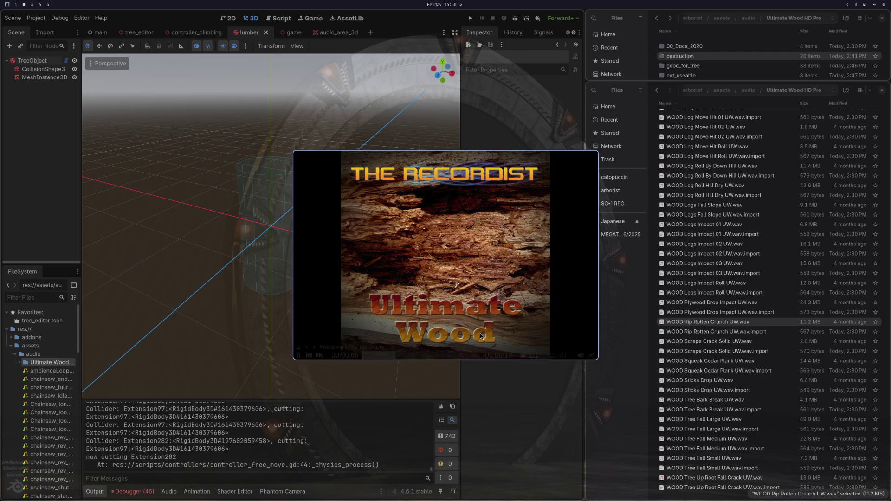
{"action": "left_click", "coordinate": [432, 355]}
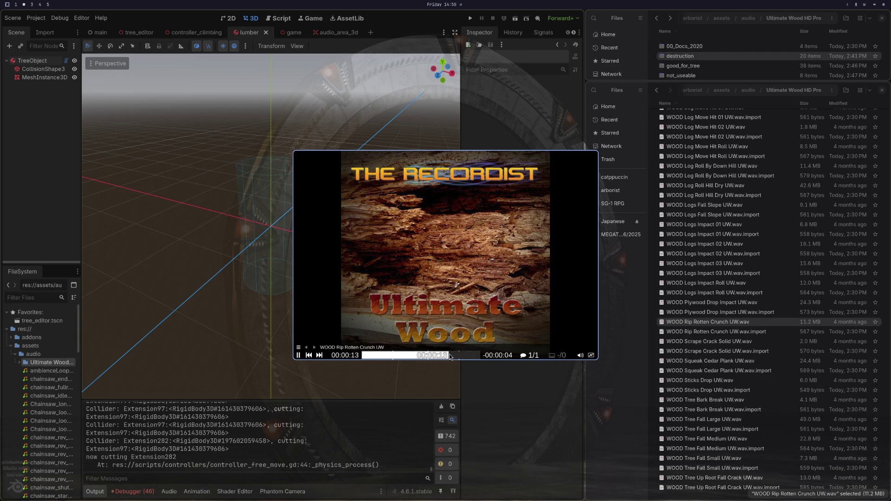
{"action": "key", "text": "space"}
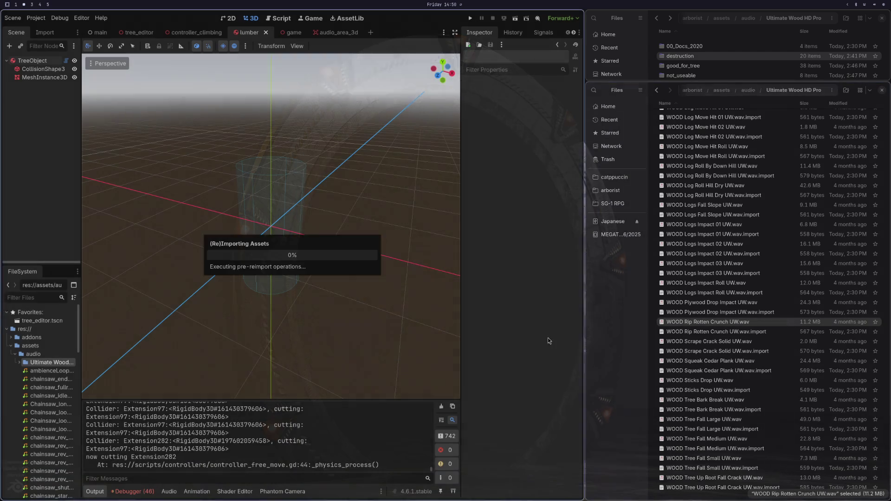
{"action": "left_click", "coordinate": [686, 330], "text": "shift"}
{"action": "mouse_move", "coordinate": [686, 330]}
{"action": "left_mouse_down"}
{"action": "mouse_move", "coordinate": [698, 227]}
{"action": "mouse_move", "coordinate": [694, 67]}
{"action": "left_mouse_up"}
{"action": "left_click", "coordinate": [656, 18]}
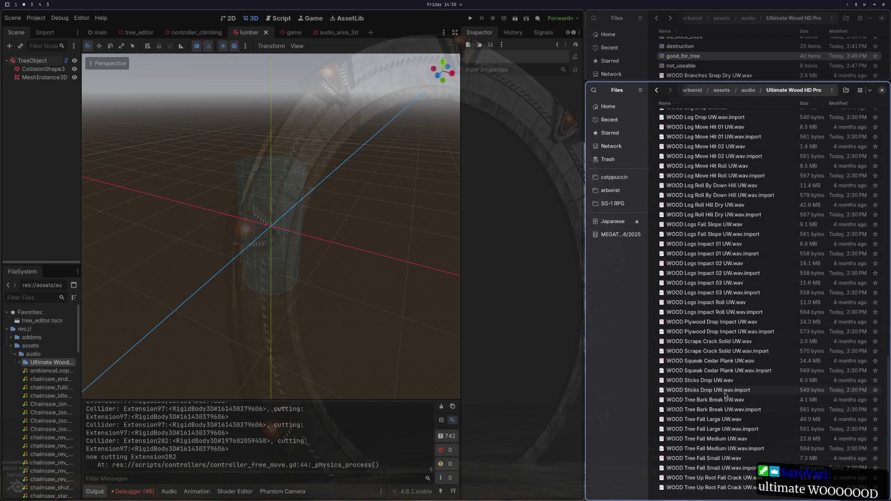
After auditioning Tree Fall Large and Medium, move the Sticks Drop pair into not_useable.
{"action": "double_click", "coordinate": [718, 419]}
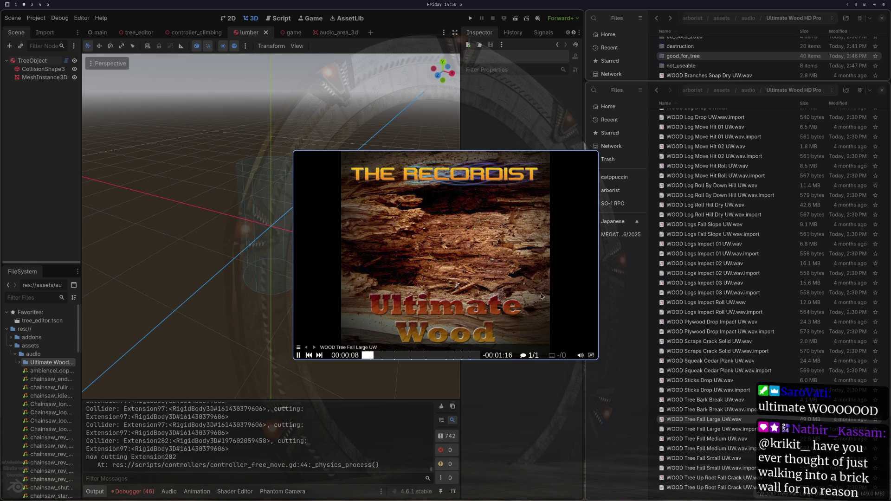
{"action": "key", "text": "q"}
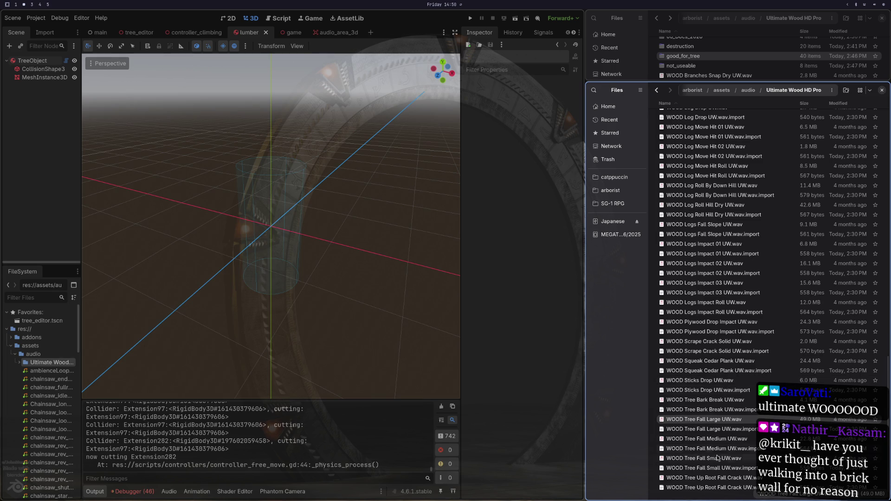
{"action": "left_click", "coordinate": [718, 440]}
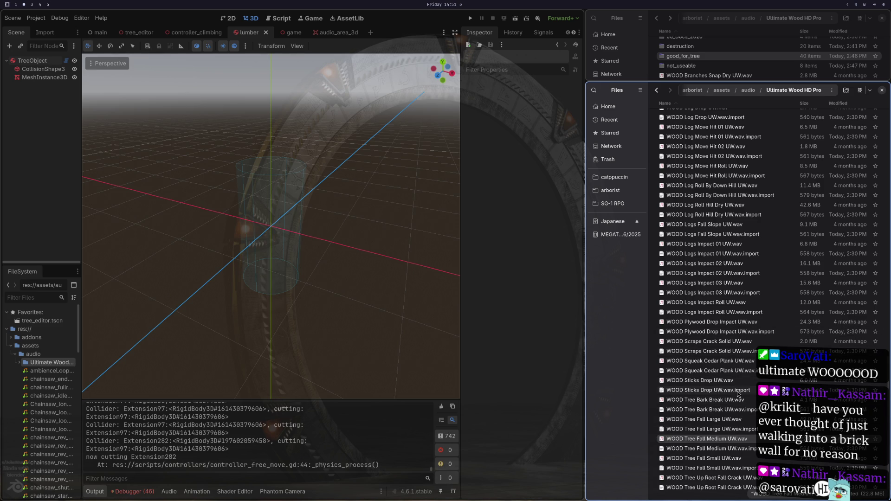
{"action": "double_click", "coordinate": [718, 381]}
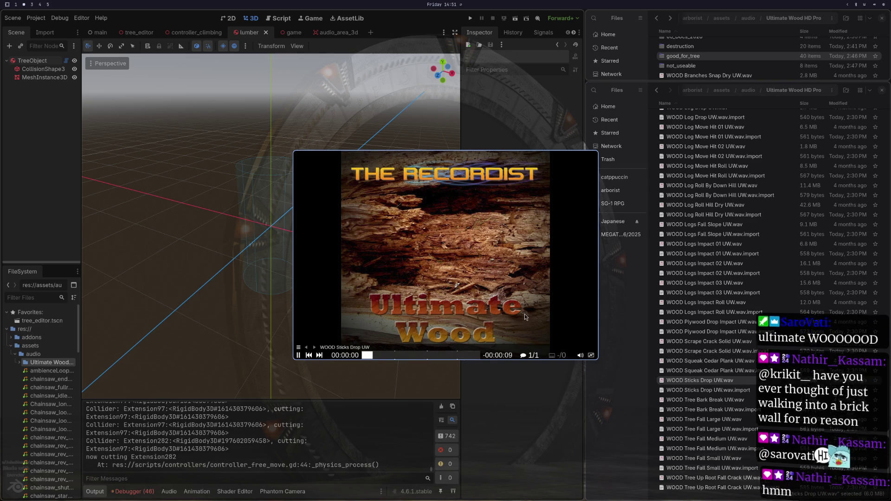
{"action": "key", "text": "q"}
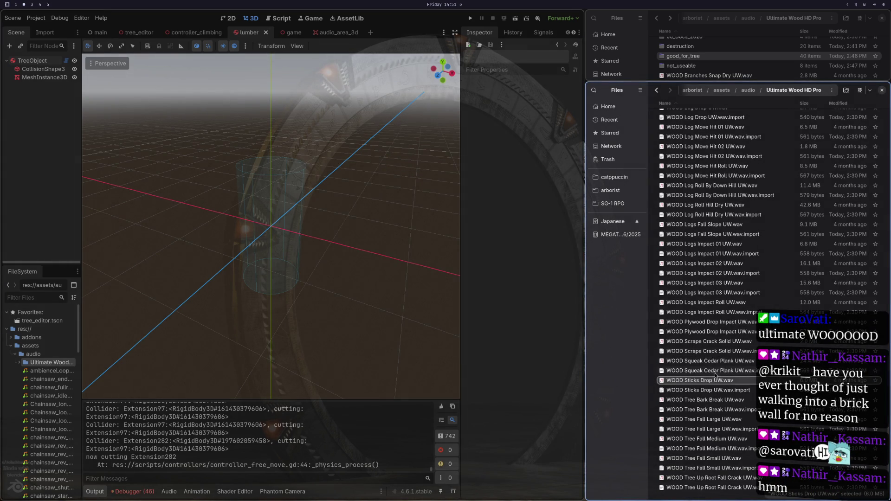
{"action": "left_click", "coordinate": [706, 390], "text": "shift"}
{"action": "mouse_move", "coordinate": [705, 390]}
{"action": "left_mouse_down"}
{"action": "mouse_move", "coordinate": [679, 49]}
{"action": "mouse_move", "coordinate": [675, 76]}
{"action": "left_mouse_up"}
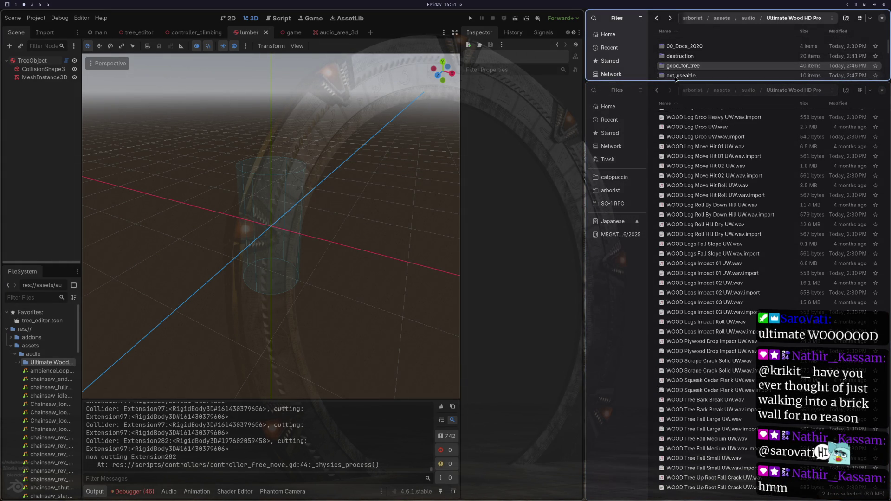
Audition Squeak Cedar Plank and move its .wav and .import pair into good_for_tree.
{"action": "double_click", "coordinate": [706, 383]}
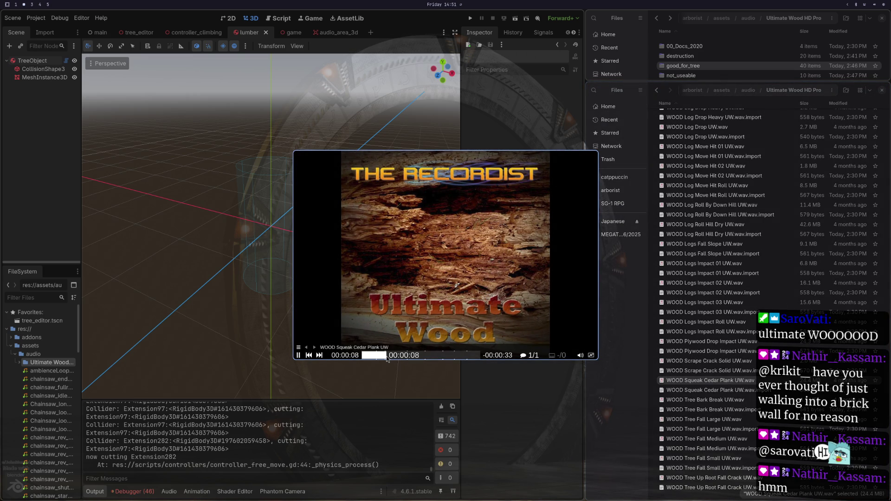
{"action": "left_click_drag", "start_coordinate": [392, 359], "coordinate": [430, 360]}
{"action": "key", "text": "space"}
{"action": "left_click", "coordinate": [661, 392], "text": "shift"}
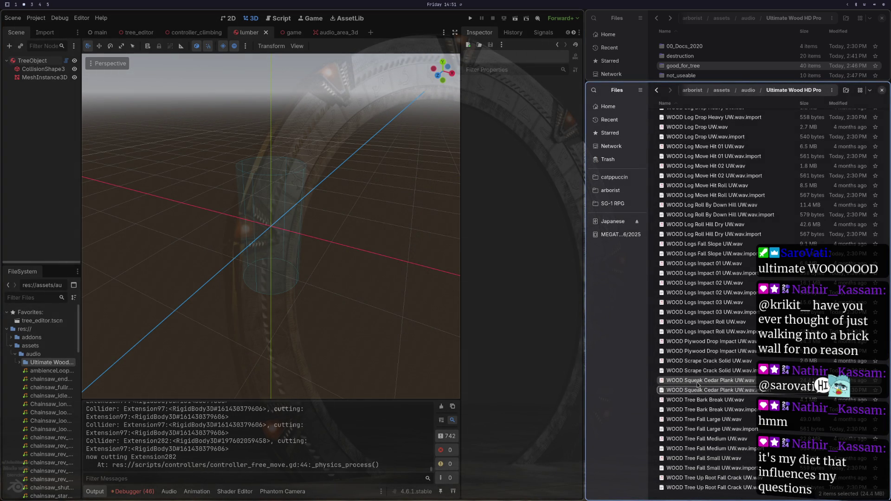
{"action": "left_click_drag", "start_coordinate": [697, 384], "coordinate": [694, 67]}
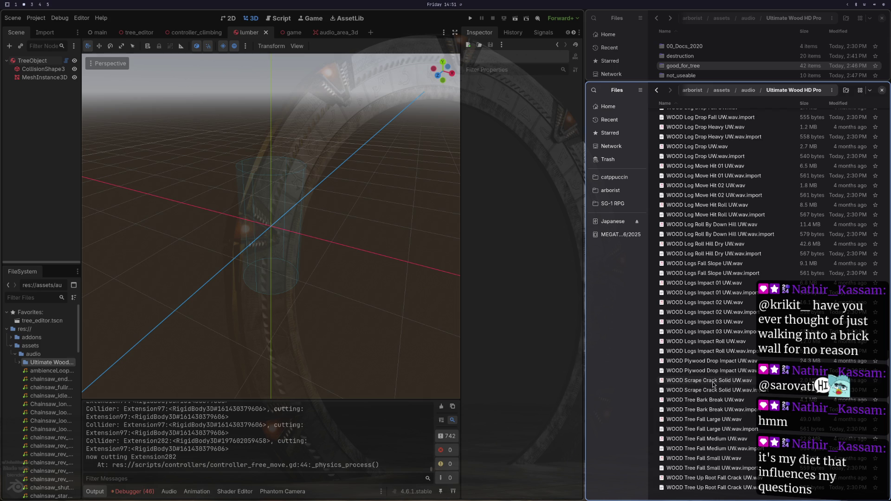
Move the Scrape Crack Solid pair into destruction, then audition and select the Tree Bark Break pair.
{"action": "double_click", "coordinate": [708, 383]}
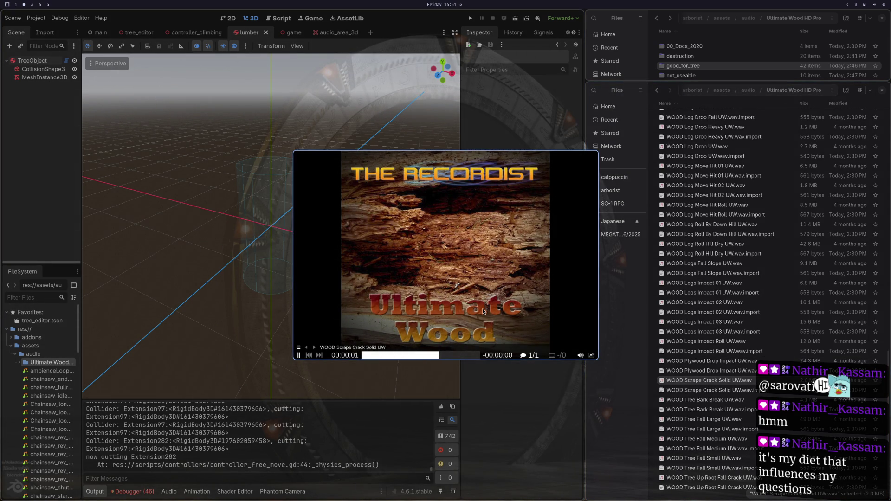
{"action": "left_click", "coordinate": [715, 391], "text": "shift"}
{"action": "mouse_move", "coordinate": [720, 383]}
{"action": "left_mouse_down"}
{"action": "mouse_move", "coordinate": [700, 25]}
{"action": "mouse_move", "coordinate": [682, 58]}
{"action": "left_mouse_up"}
{"action": "double_click", "coordinate": [714, 402]}
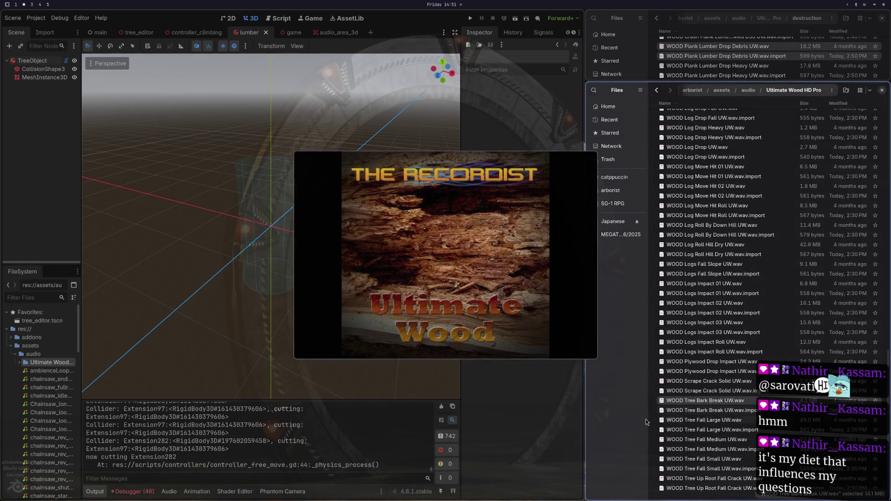
{"action": "left_click", "coordinate": [449, 355]}
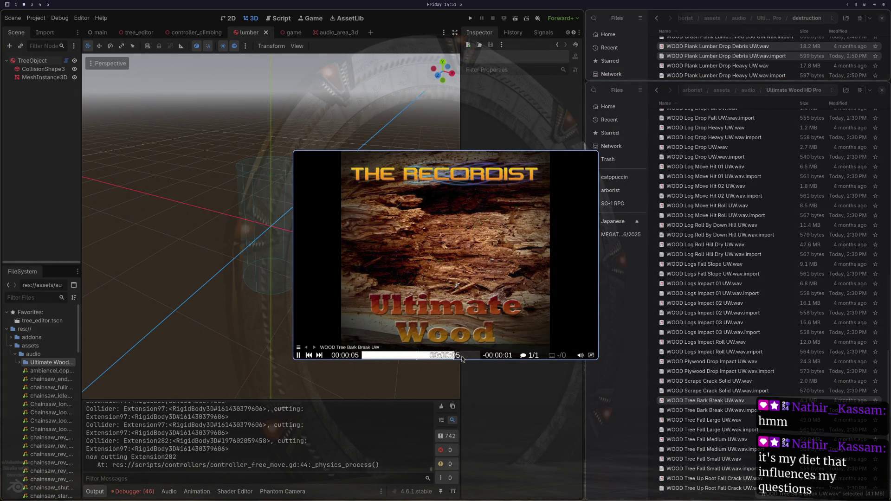
{"action": "left_click", "coordinate": [696, 411], "text": "shift"}
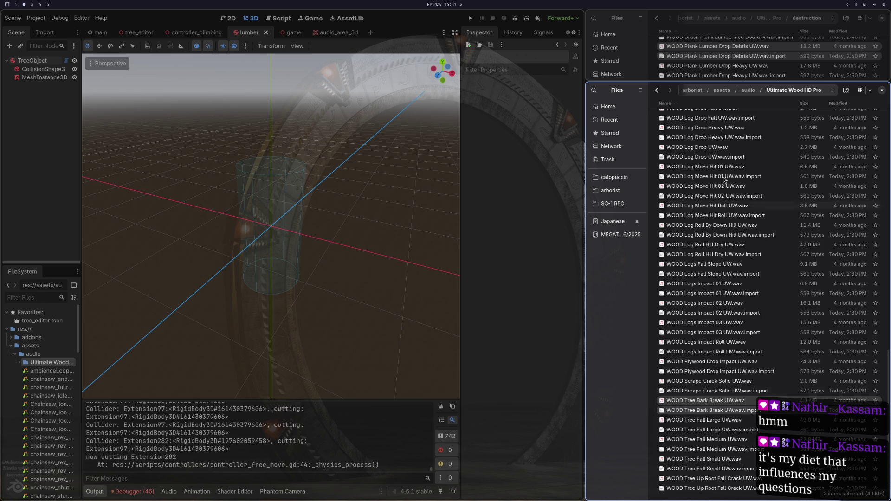
{"action": "left_click", "coordinate": [656, 17]}
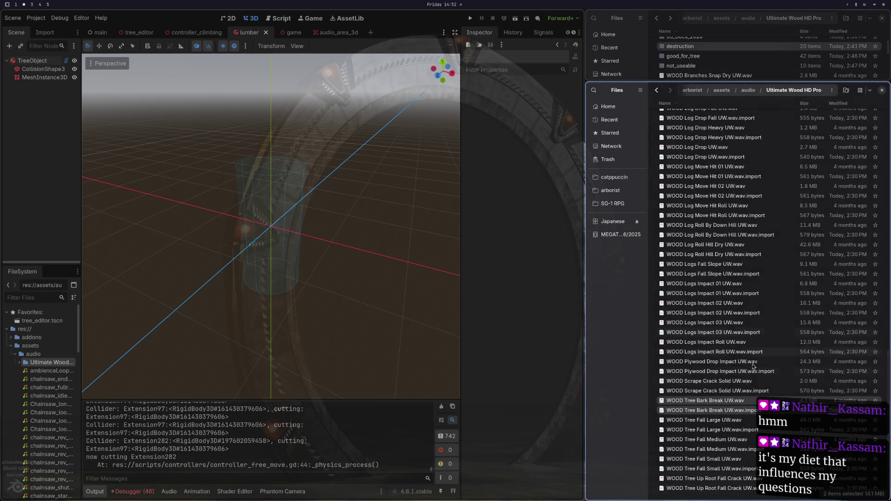
Move the Tree Bark Break pair into good_for_tree and the Logs Fall Slope pair into not_useable.
{"action": "left_click_drag", "start_coordinate": [728, 408], "coordinate": [694, 57]}
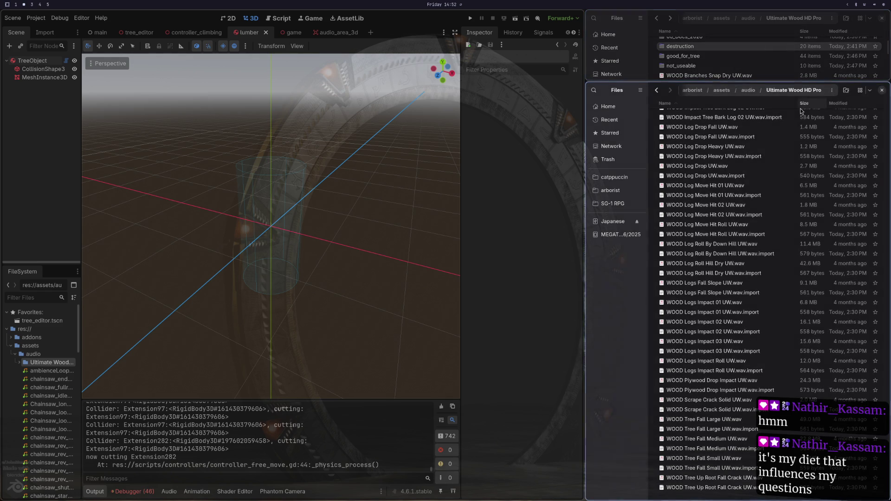
{"action": "double_click", "coordinate": [701, 284]}
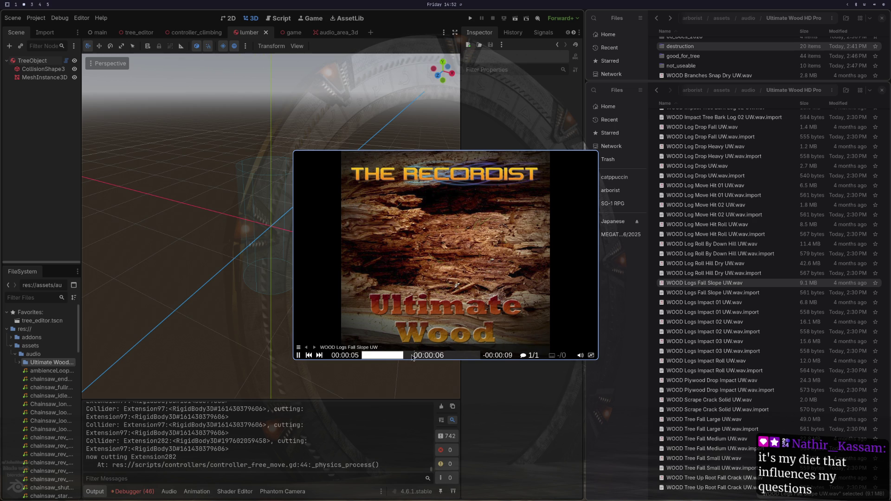
{"action": "left_click", "coordinate": [424, 356]}
{"action": "key", "text": "q"}
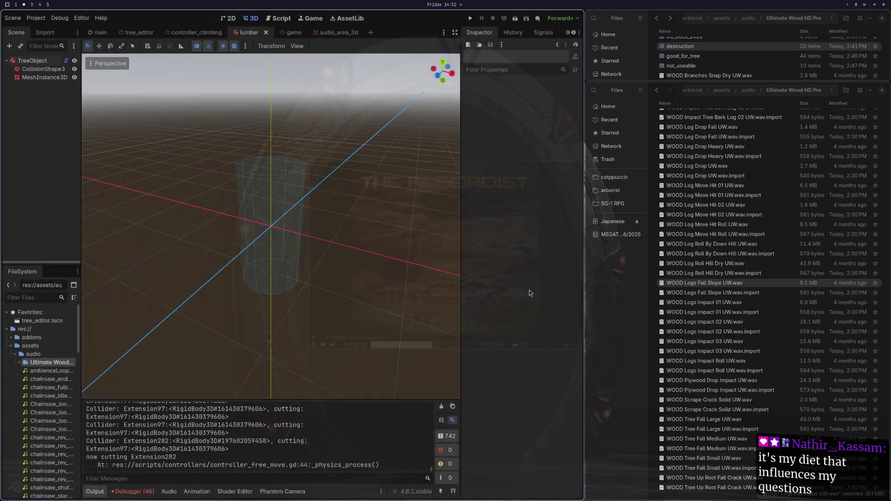
{"action": "left_click", "coordinate": [700, 293], "text": "shift"}
{"action": "mouse_move", "coordinate": [700, 292]}
{"action": "left_mouse_down"}
{"action": "mouse_move", "coordinate": [710, 266]}
{"action": "mouse_move", "coordinate": [669, 77]}
{"action": "mouse_move", "coordinate": [696, 39]}
{"action": "mouse_move", "coordinate": [690, 79]}
{"action": "mouse_move", "coordinate": [694, 71]}
{"action": "left_mouse_up"}
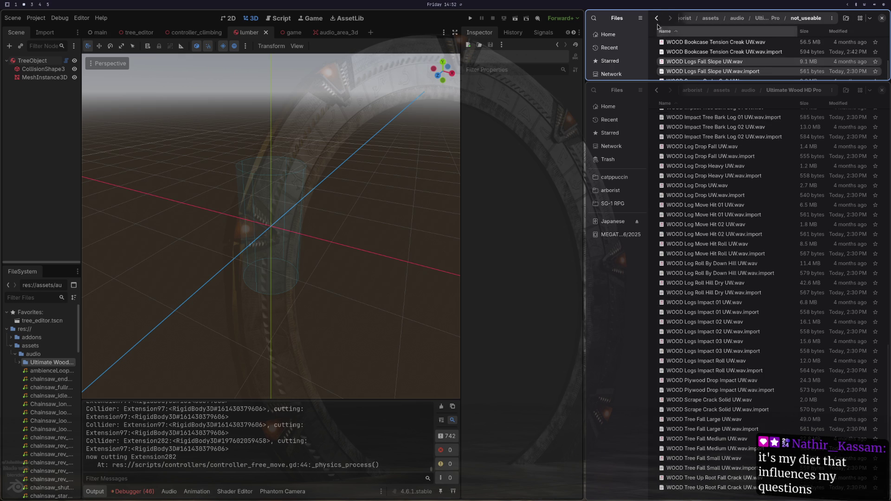
Back in Ultimate Wood HD Pro, preview Log Move Hit 01 and move its pair into not_useable.
{"action": "left_click", "coordinate": [658, 21]}
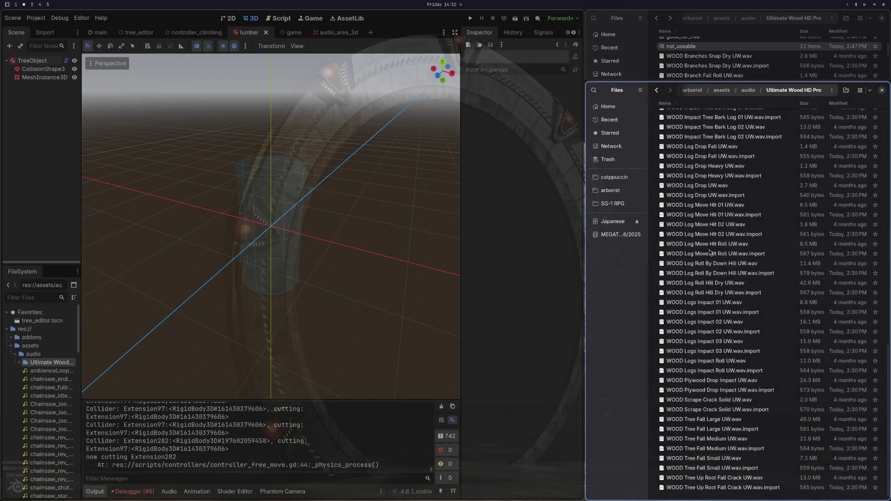
{"action": "key", "text": "space"}
{"action": "key", "text": "space"}
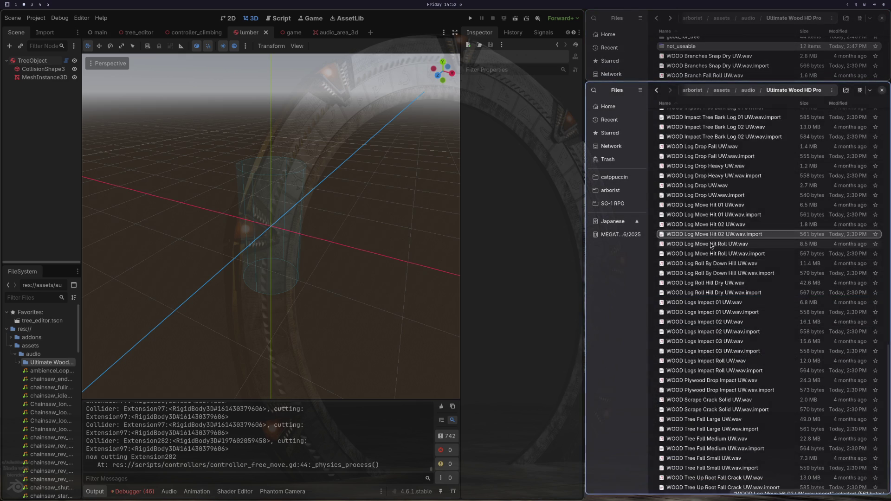
{"action": "left_click", "coordinate": [715, 205]}
{"action": "key", "text": "space"}
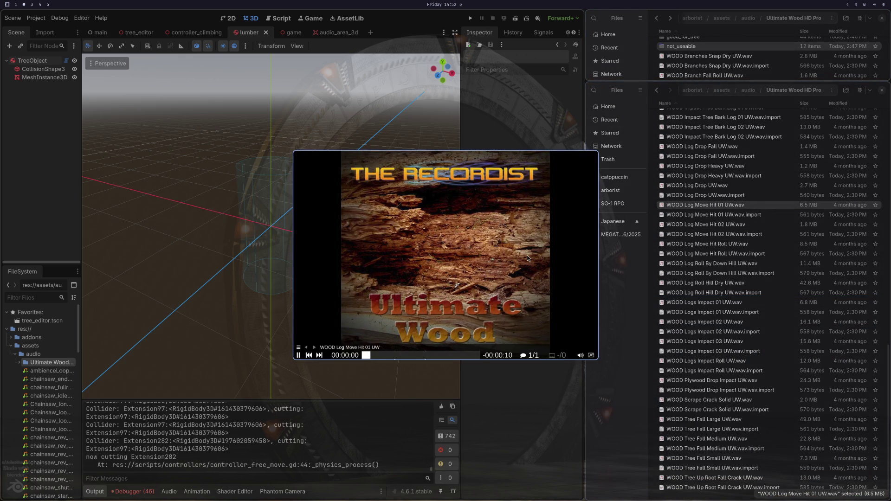
{"action": "key", "text": "space"}
{"action": "left_click", "coordinate": [714, 214], "text": "shift"}
{"action": "mouse_move", "coordinate": [715, 214]}
{"action": "left_mouse_down"}
{"action": "mouse_move", "coordinate": [696, 58]}
{"action": "mouse_move", "coordinate": [694, 67]}
{"action": "left_mouse_up"}
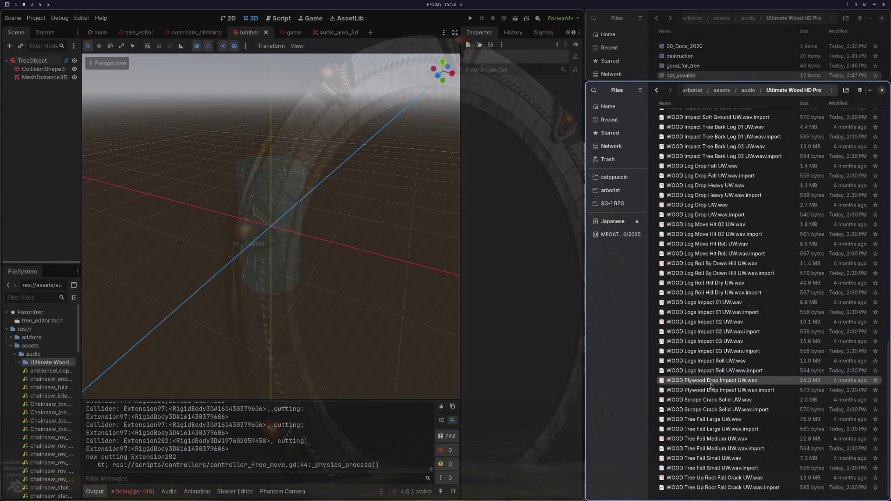
Audition Plywood Drop Impact and move its .wav and .import pair into destruction.
{"action": "double_click", "coordinate": [710, 383]}
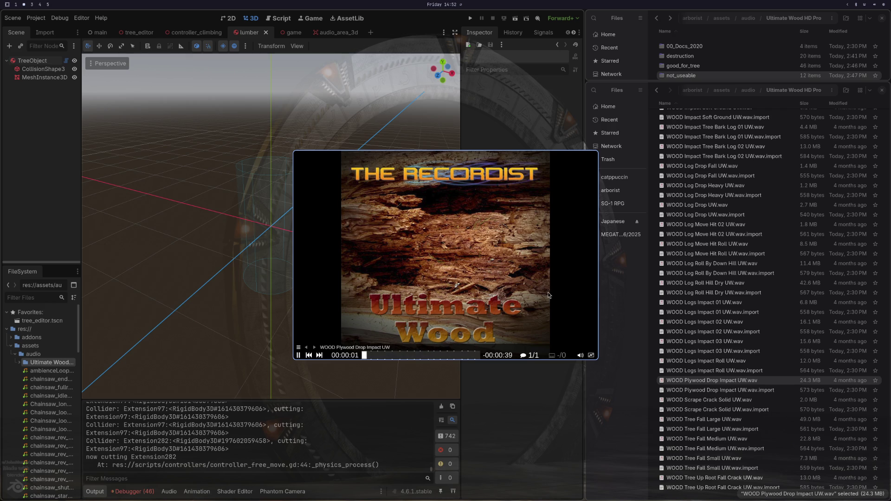
{"action": "key", "text": "q"}
{"action": "left_click", "coordinate": [724, 390], "text": "shift"}
{"action": "mouse_move", "coordinate": [724, 390]}
{"action": "left_mouse_down"}
{"action": "mouse_move", "coordinate": [733, 221]}
{"action": "mouse_move", "coordinate": [691, 57]}
{"action": "left_mouse_up"}
Audition WOOD Logs Impact 03 and WOOD Logs Impact 02 UW.wav.
{"action": "left_click", "coordinate": [717, 362]}
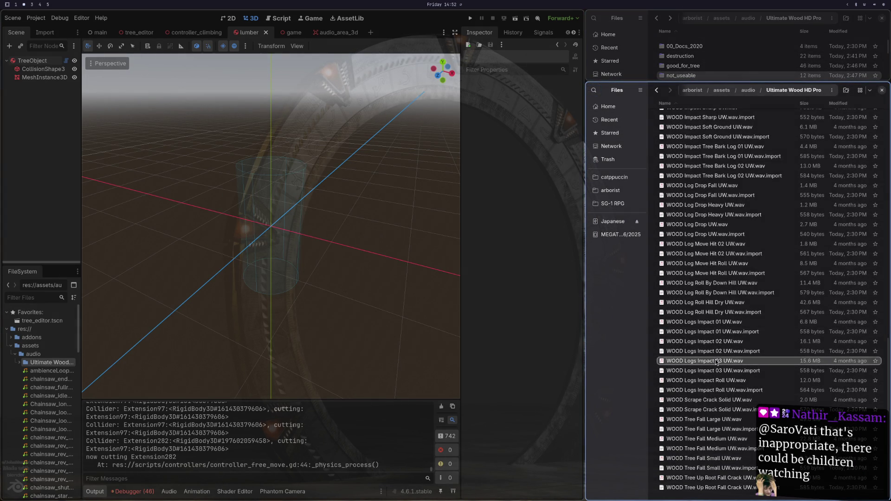
{"action": "double_click", "coordinate": [717, 362]}
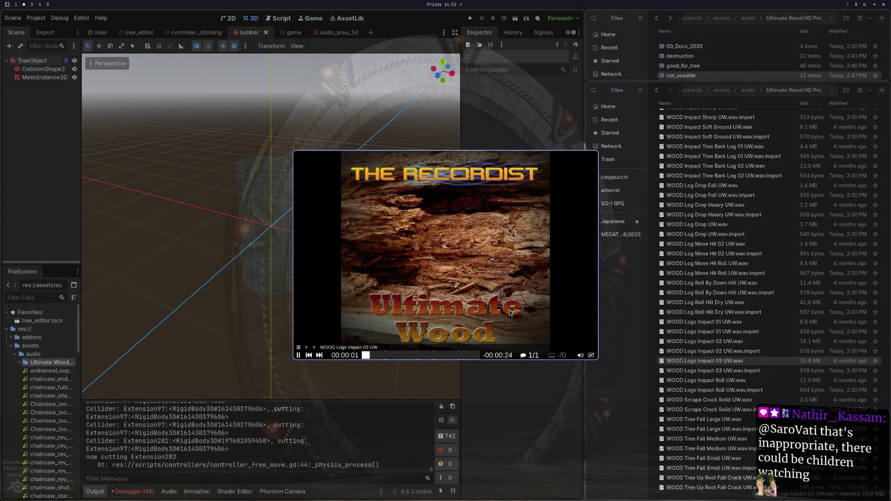
{"action": "key", "text": "q"}
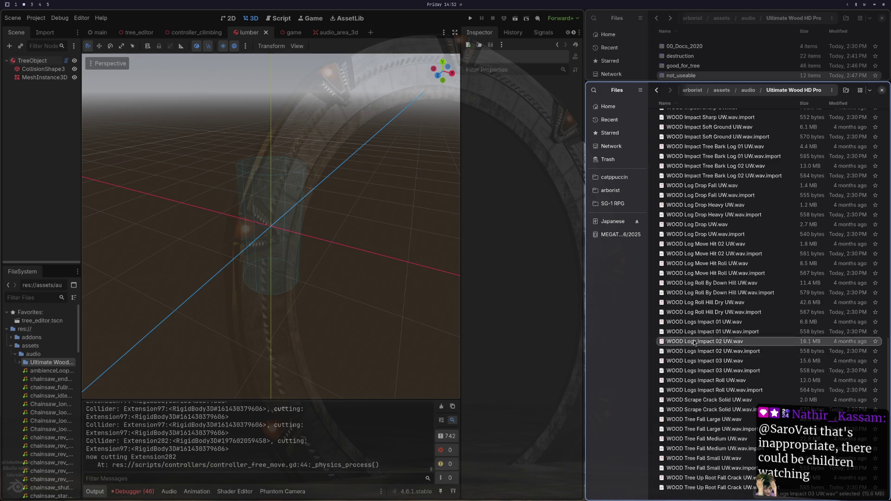
{"action": "double_click", "coordinate": [694, 342]}
{"action": "key", "text": "q"}
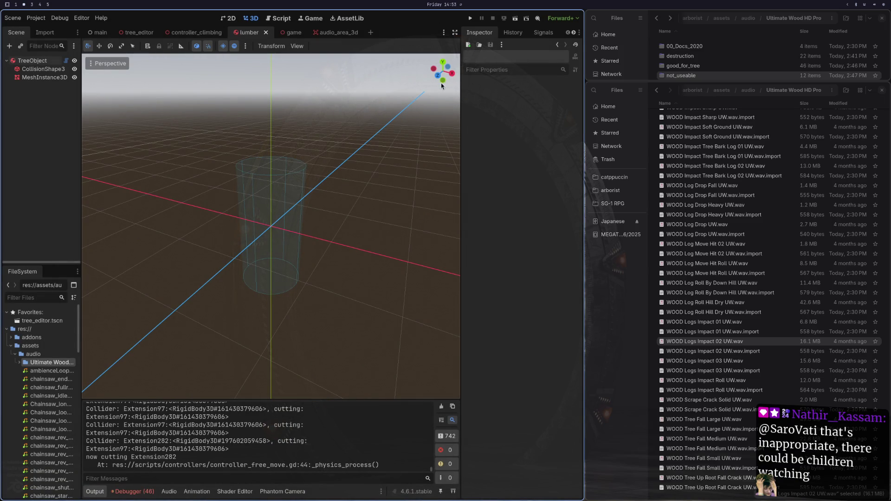
Show the audio_area_3d scene, then switch to the script-editing workspace with Super+1.
{"action": "left_click", "coordinate": [345, 35]}
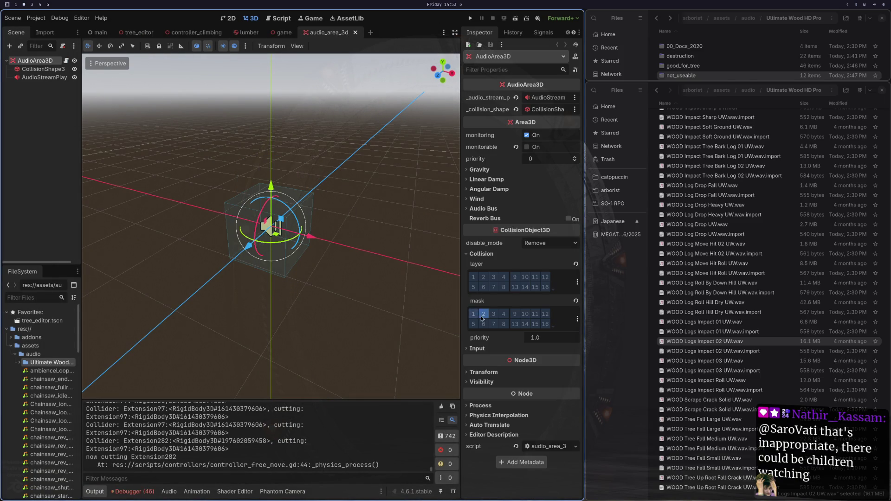
{"action": "key", "text": "super+1"}
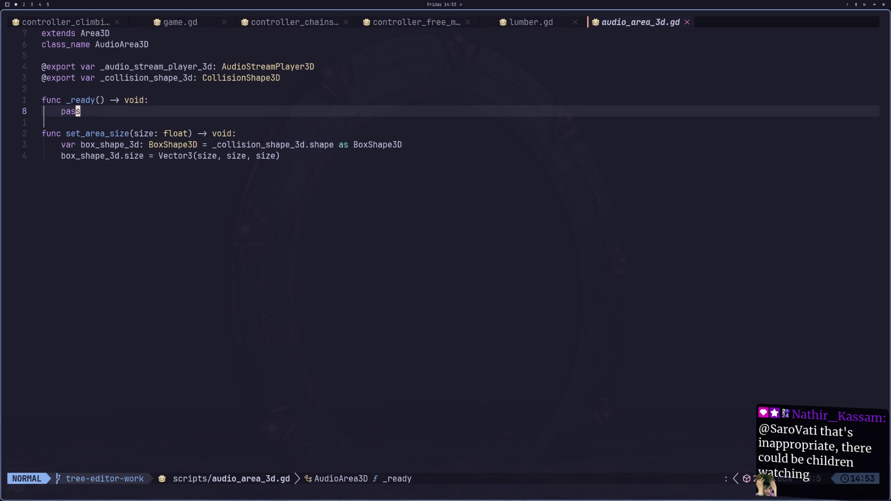
Open a line below set_area_size, discard a first function draft, and save the script.
{"action": "key", "text": "k"}
{"action": "key", "text": "k"}
{"action": "key", "text": "k"}
{"action": "key", "text": "l"}
{"action": "key", "text": "l"}
{"action": "key", "text": "l"}
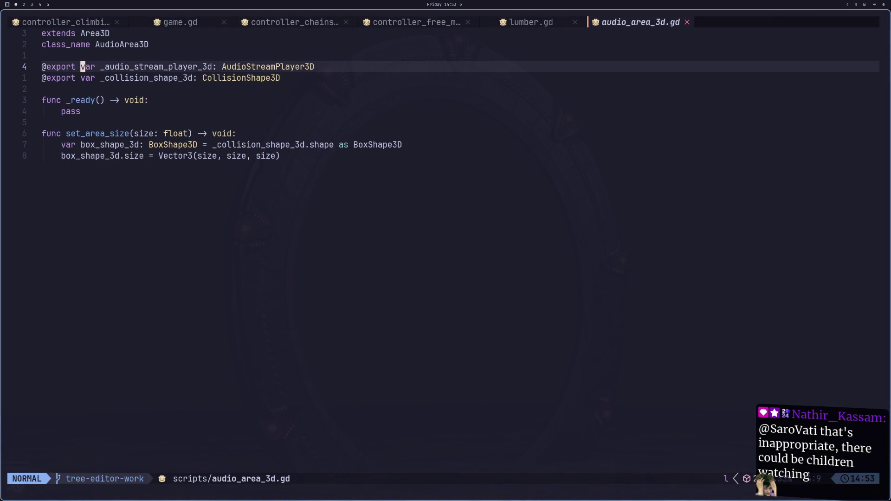
{"action": "key", "text": "y"}
{"action": "key", "text": "Escape"}
{"action": "key", "text": "j"}
{"action": "key", "text": "j"}
{"action": "key", "text": "j"}
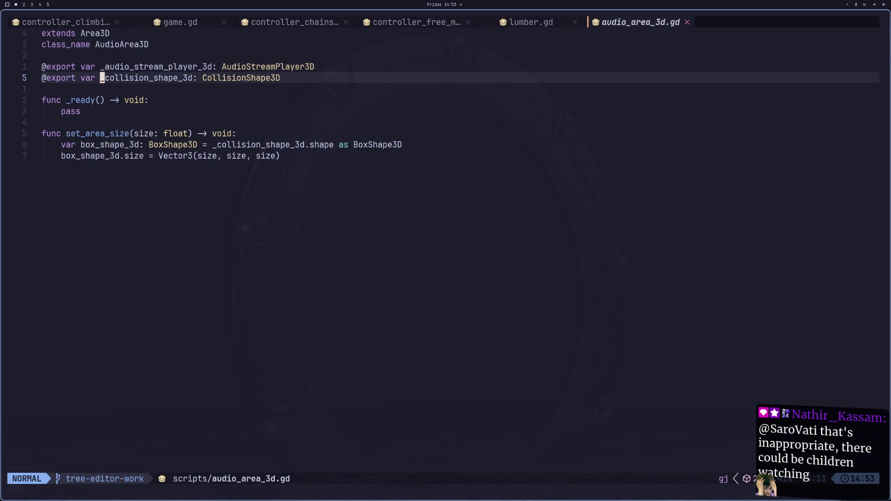
{"action": "key", "text": "j"}
{"action": "key", "text": "o"}
{"action": "key", "text": "Return"}
{"action": "type", "text": "func ("}
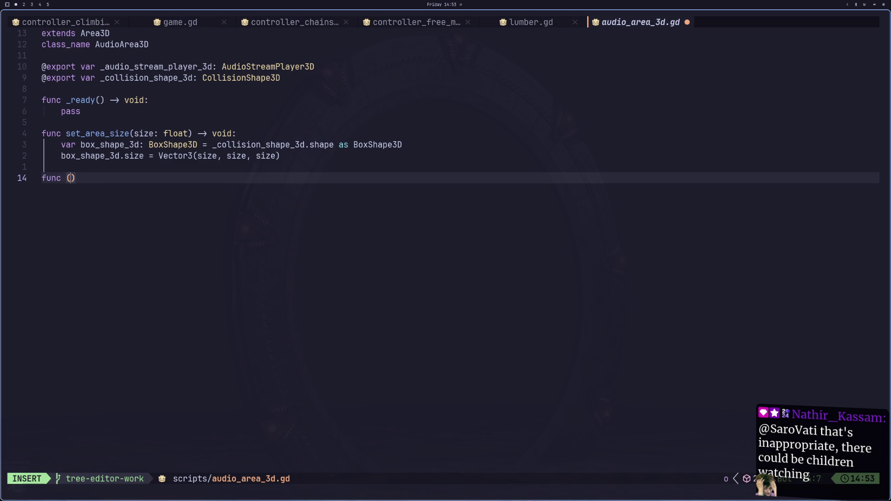
{"action": "type", "text": "_"}
{"action": "type", "text": "ch"}
{"action": "key", "text": "BackSpace"}
{"action": "key", "text": "BackSpace"}
{"action": "type", "text": "o-p"}
{"action": "key", "text": "BackSpace"}
{"action": "key", "text": "BackSpace"}
{"action": "type", "text": "proc"}
{"action": "key", "text": "Escape"}
{"action": "key", "text": "d"}
{"action": "key", "text": "d"}
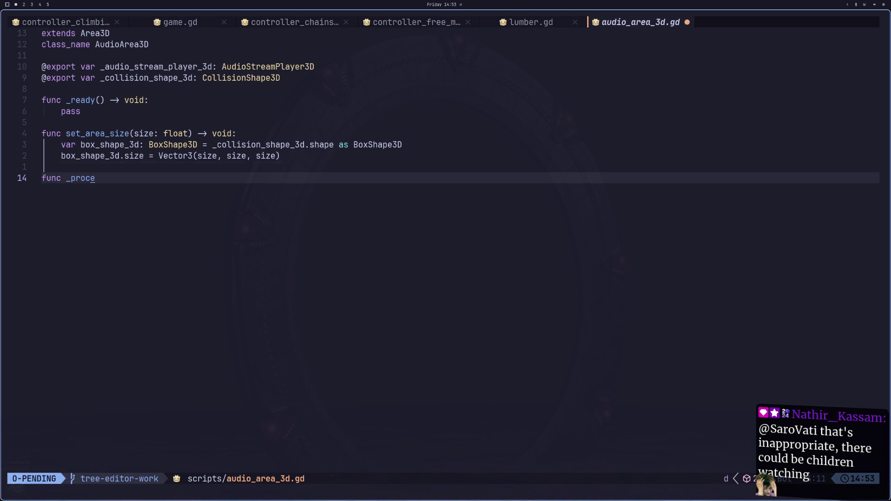
{"action": "type", "text": ":w"}
{"action": "key", "text": "Return"}
{"action": "key", "text": "super+2"}
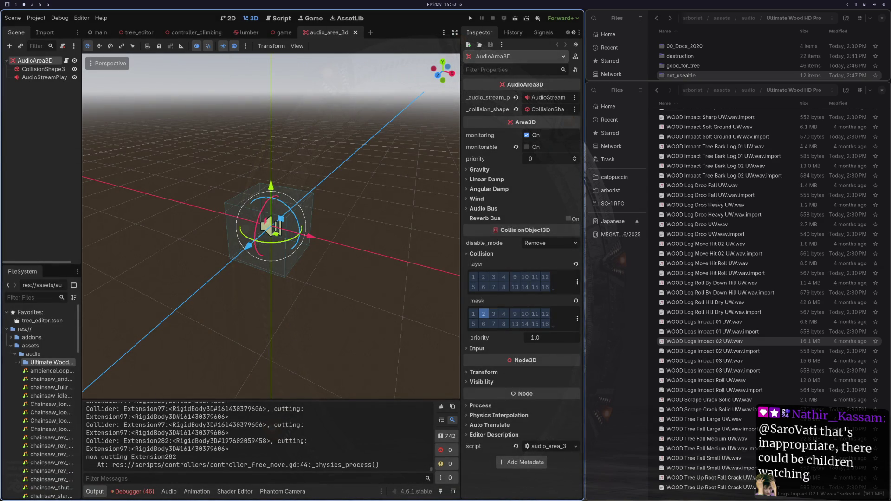
Write the signature func _process_physics(delta: float) -> void: with a blank line above it.
{"action": "key", "text": "super+1"}
{"action": "type", "text": "adun"}
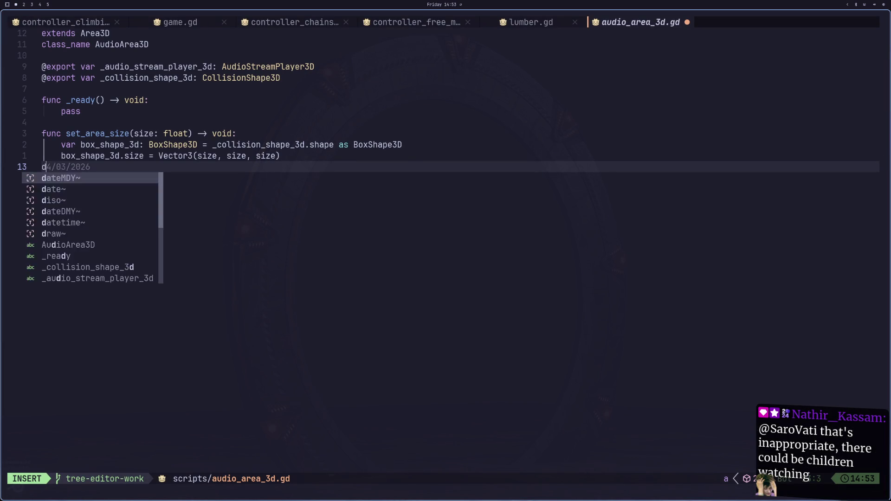
{"action": "key", "text": "BackSpace"}
{"action": "key", "text": "BackSpace"}
{"action": "key", "text": "BackSpace"}
{"action": "key", "text": "BackSpace"}
{"action": "type", "text": "func"}
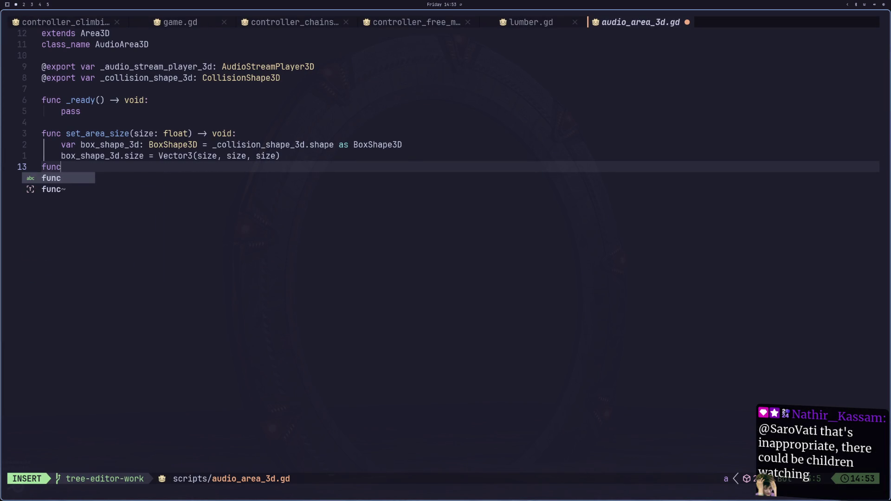
{"action": "type", "text": " ="}
{"action": "key", "text": "BackSpace"}
{"action": "type", "text": "_p"}
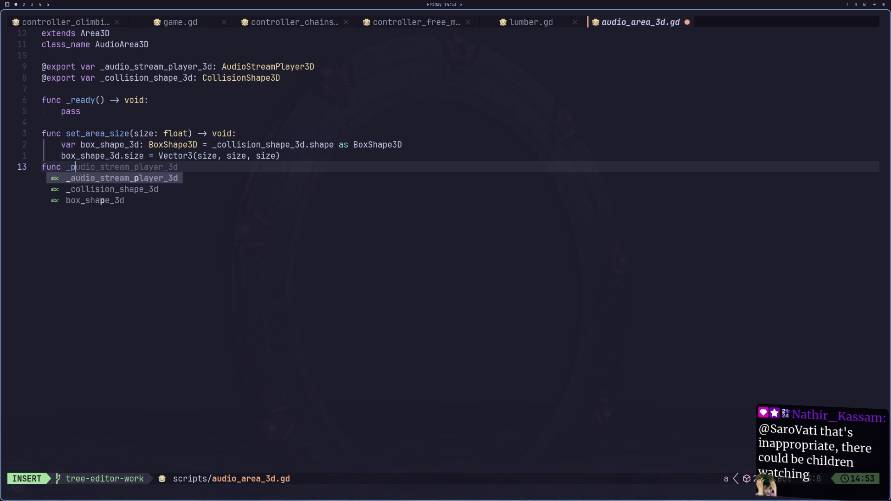
{"action": "type", "text": "rocess_phy"}
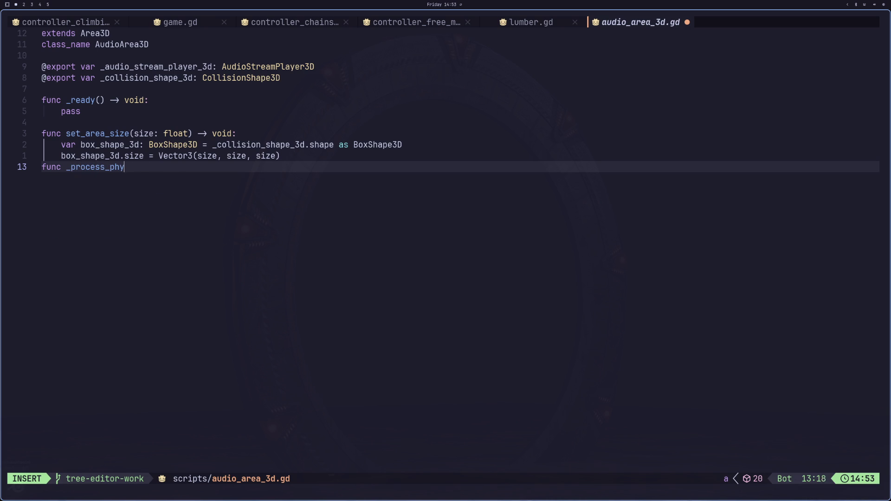
{"action": "type", "text": "sics("}
{"action": "type", "text": "delta: "}
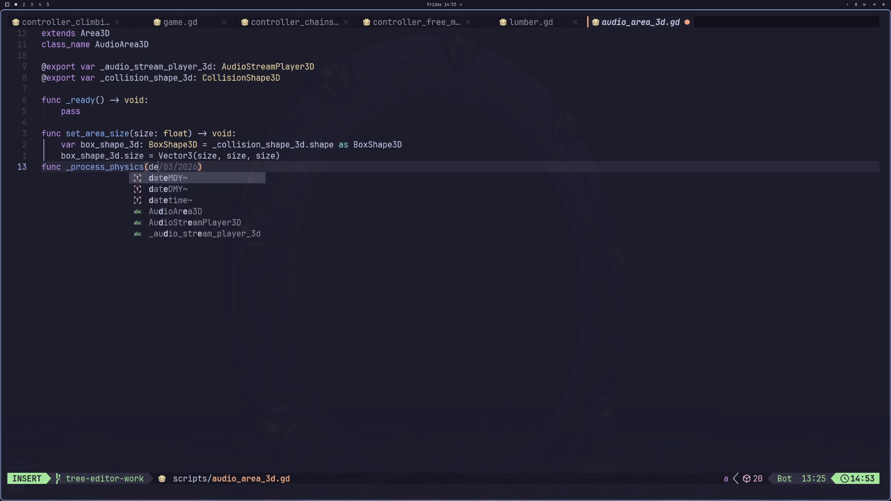
{"action": "type", "text": "float) ->"}
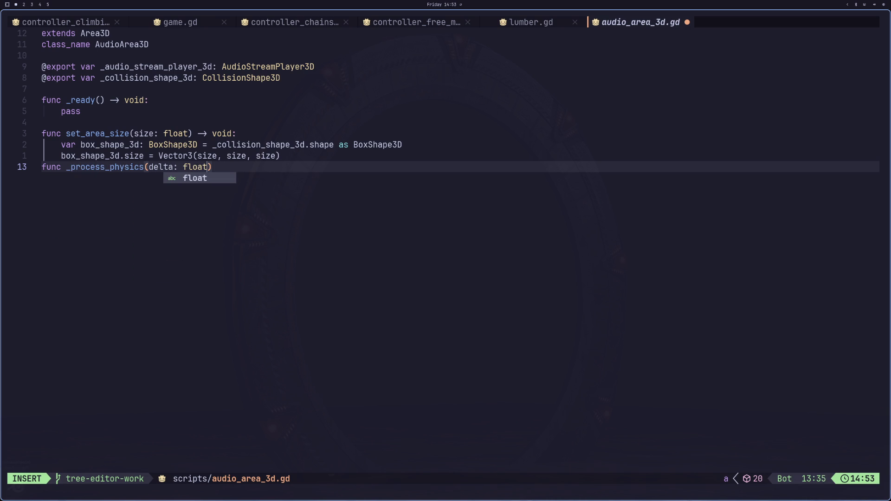
{"action": "type", "text": " void:"}
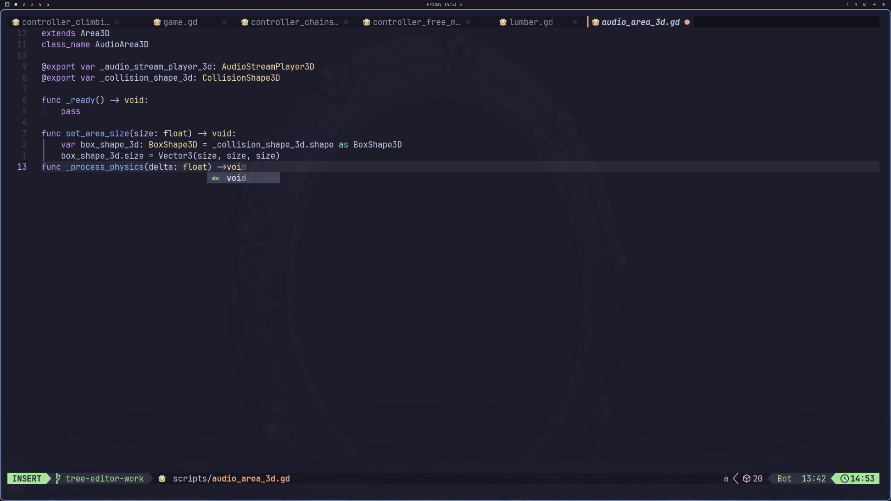
{"action": "key", "text": "Return"}
{"action": "key", "text": "Escape"}
{"action": "key", "text": "k"}
{"action": "key", "text": "k"}
{"action": "key", "text": "o"}
{"action": "key", "text": "Escape"}
{"action": "key", "text": "j"}
{"action": "key", "text": "j"}
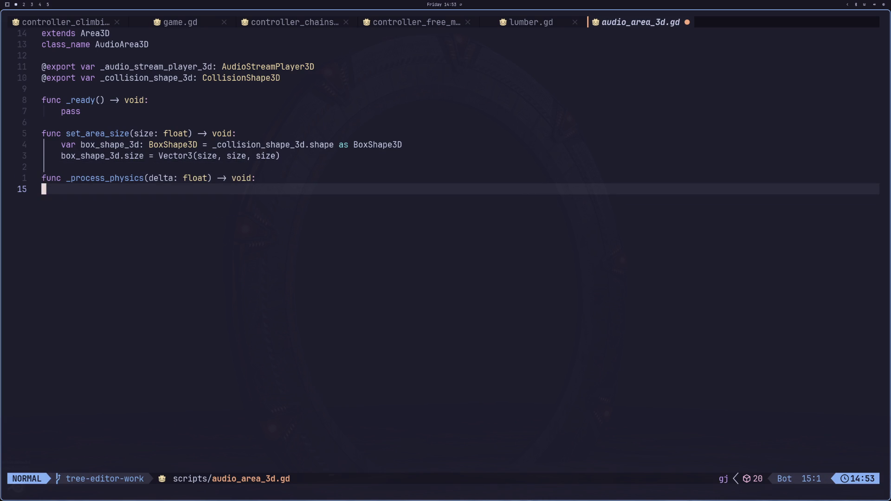
Save the partial body, quit Neovim, and reopen the idle-hands project session.
{"action": "key", "text": "a"}
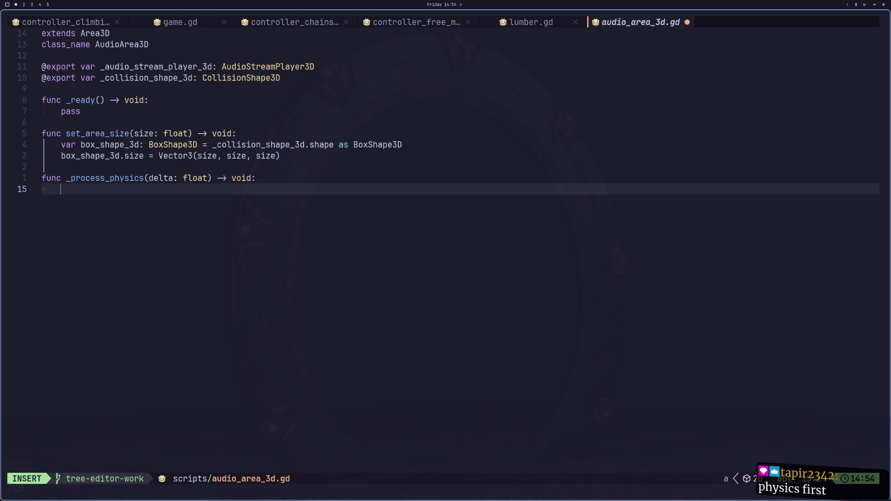
{"action": "type", "text": "get"}
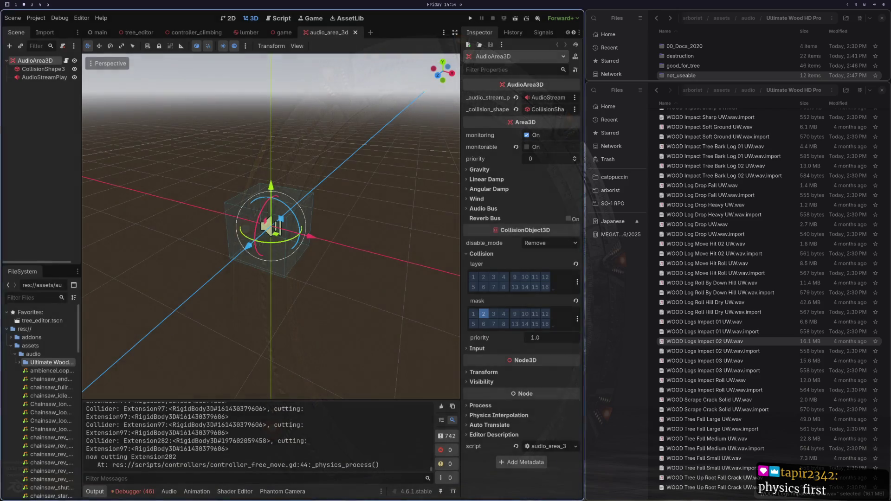
{"action": "key", "text": "Escape"}
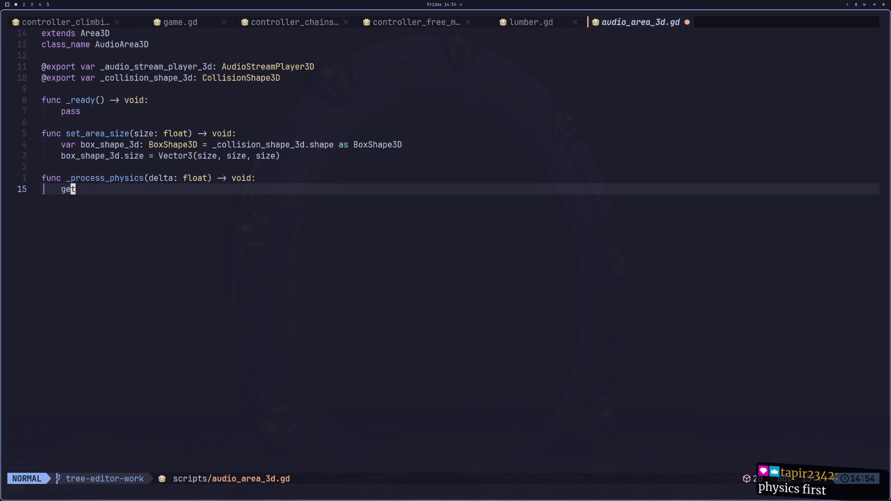
{"action": "type", "text": ":w"}
{"action": "key", "text": "Return"}
{"action": "type", "text": ":q"}
{"action": "key", "text": "Return"}
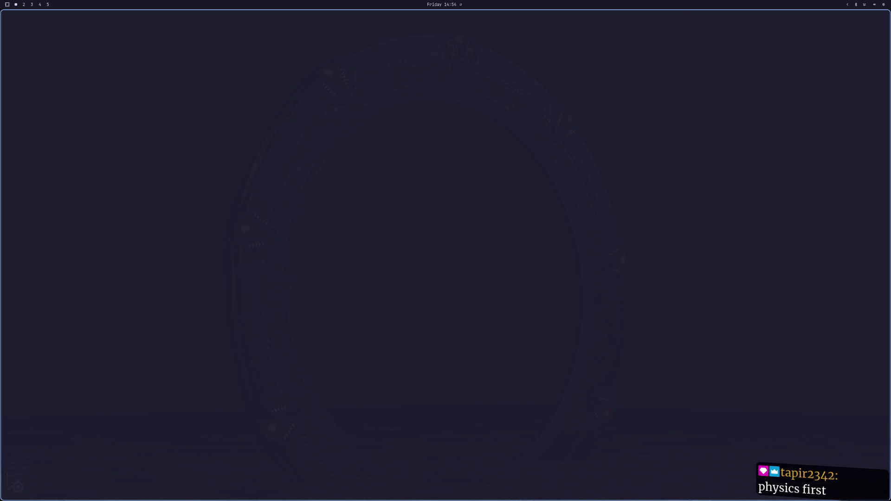
{"action": "key", "text": "Up"}
{"action": "key", "text": "Return"}
{"action": "key", "text": "space"}
{"action": "key", "text": "f"}
{"action": "key", "text": "p"}
{"action": "key", "text": "Return"}
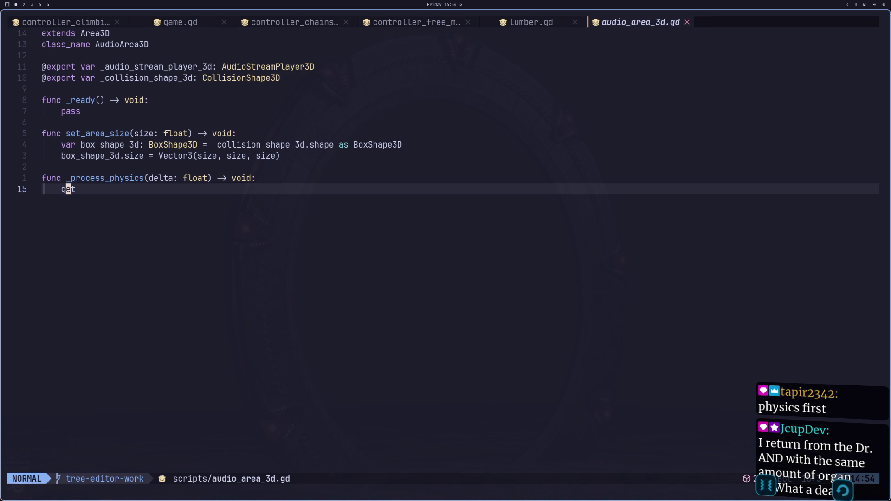
Make the function body print(get_overlapping_bodies()) and save the script.
{"action": "type", "text": "ea"}
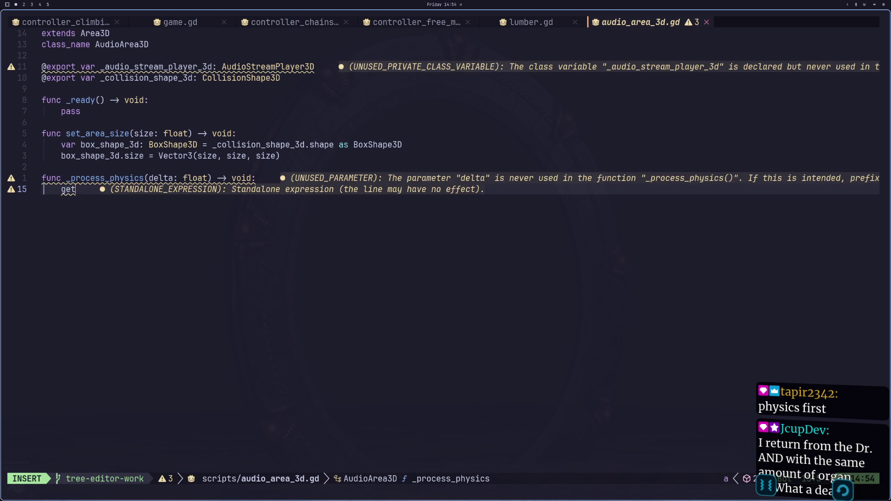
{"action": "type", "text": "_"}
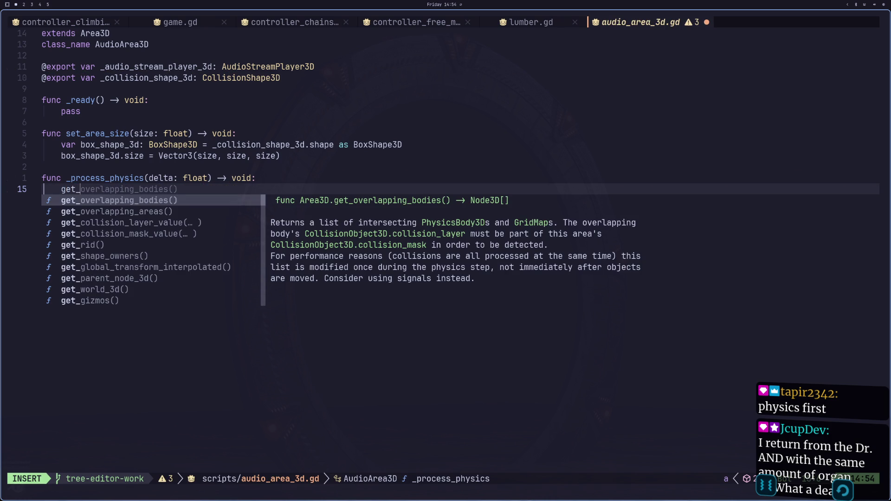
{"action": "key", "text": "Return"}
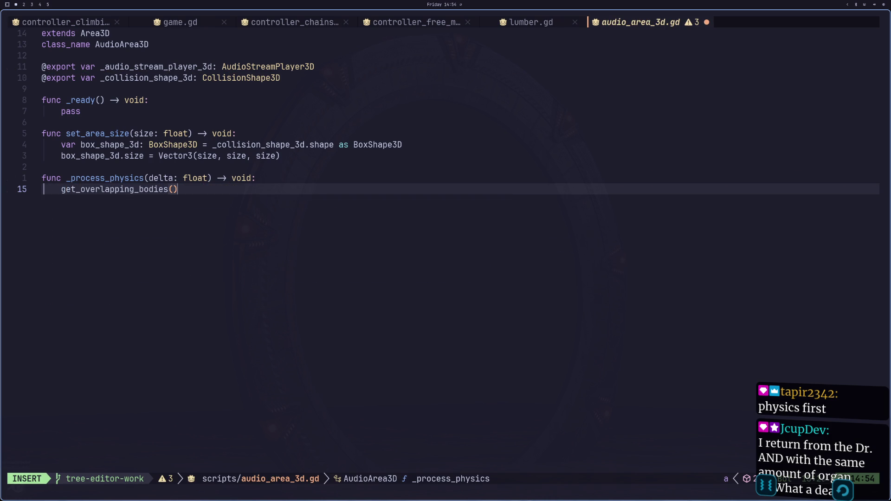
{"action": "key", "text": "Escape"}
{"action": "key", "text": "h"}
{"action": "key", "text": "h"}
{"action": "key", "text": "h"}
{"action": "type", "text": "0I"}
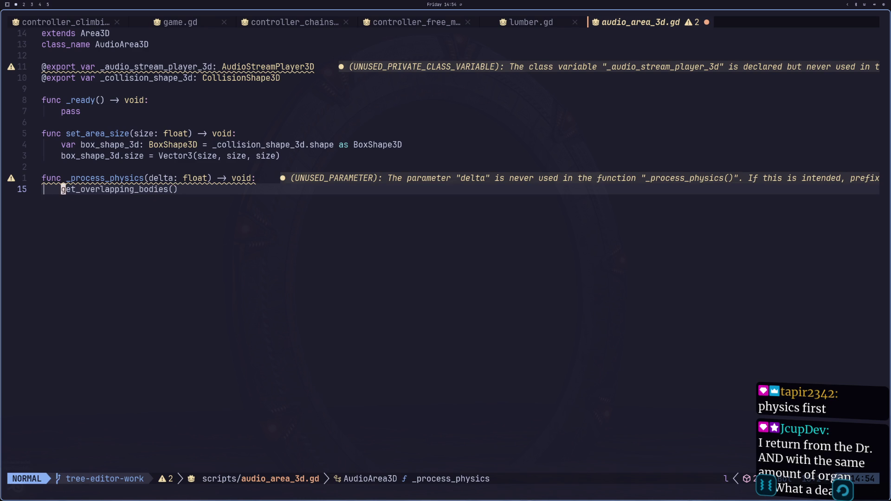
{"action": "type", "text": "print("}
{"action": "key", "text": "Escape"}
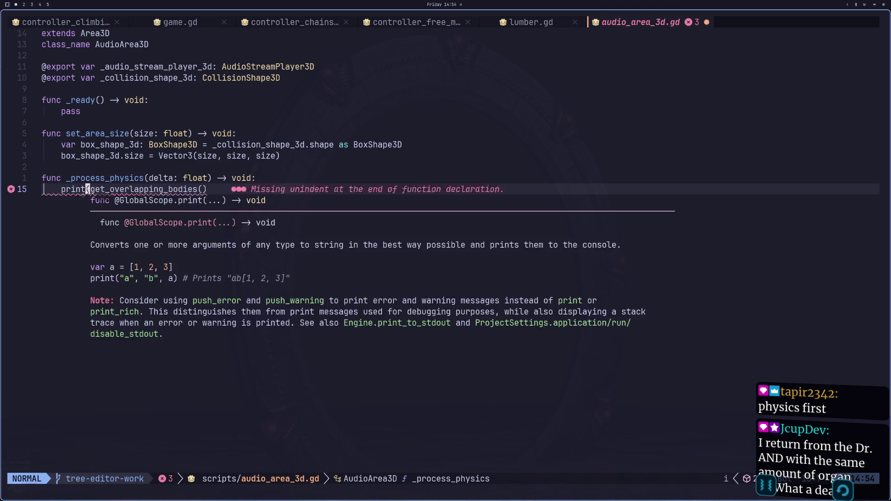
{"action": "key", "text": "f"}
{"action": "key", "text": "a"}
{"action": "key", "text": "e"}
{"action": "key", "text": "e"}
{"action": "type", "text": "a)"}
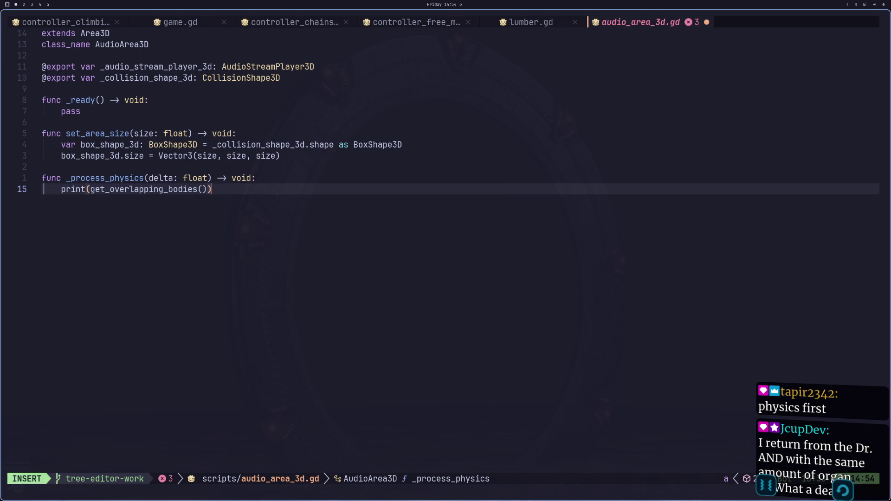
{"action": "key", "text": "Escape"}
{"action": "type", "text": ":w"}
{"action": "key", "text": "Return"}
{"action": "key", "text": "super+2"}
Run the game once to test the area, then stop it.
{"action": "left_click", "coordinate": [470, 18]}
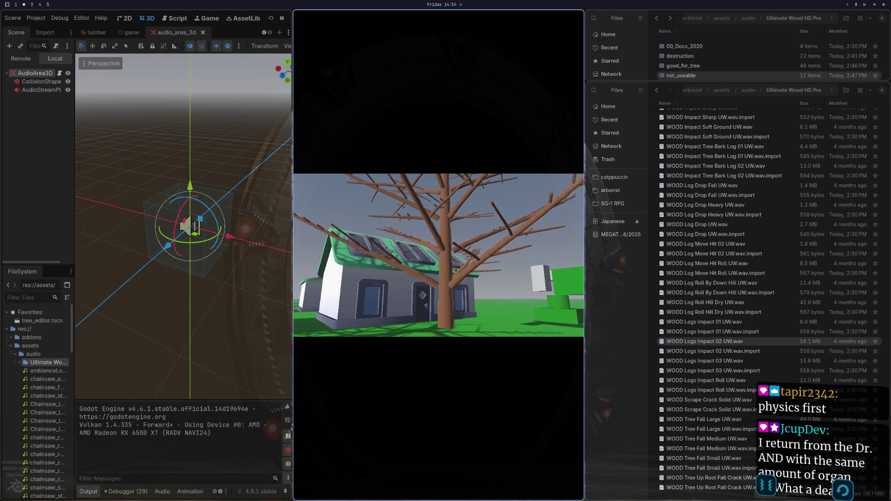
{"action": "key", "text": "Escape"}
{"action": "key", "text": "super+1"}
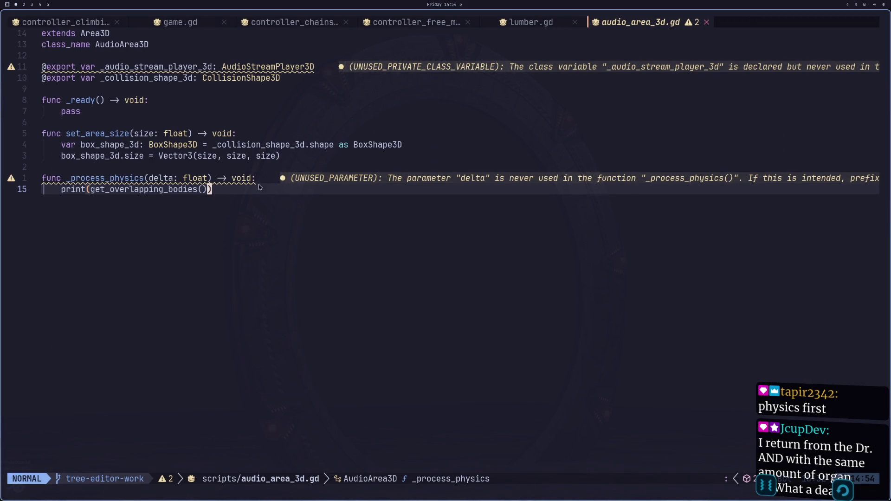
Change the print argument to "taco" and save the script.
{"action": "left_click", "coordinate": [90, 191]}
{"action": "key", "text": "d"}
{"action": "key", "text": "i"}
{"action": "key", "text": "parenleft"}
{"action": "type", "text": "xa"}
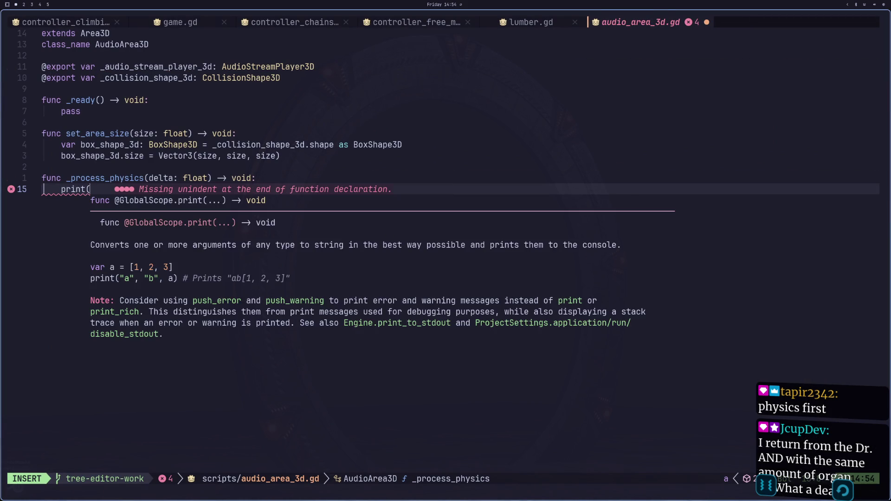
{"action": "type", "text": "\"taco\")"}
{"action": "key", "text": "Escape"}
{"action": "key", "text": "a"}
{"action": "key", "text": "Escape"}
{"action": "type", "text": ":w"}
{"action": "key", "text": "Return"}
{"action": "key", "text": "super+2"}
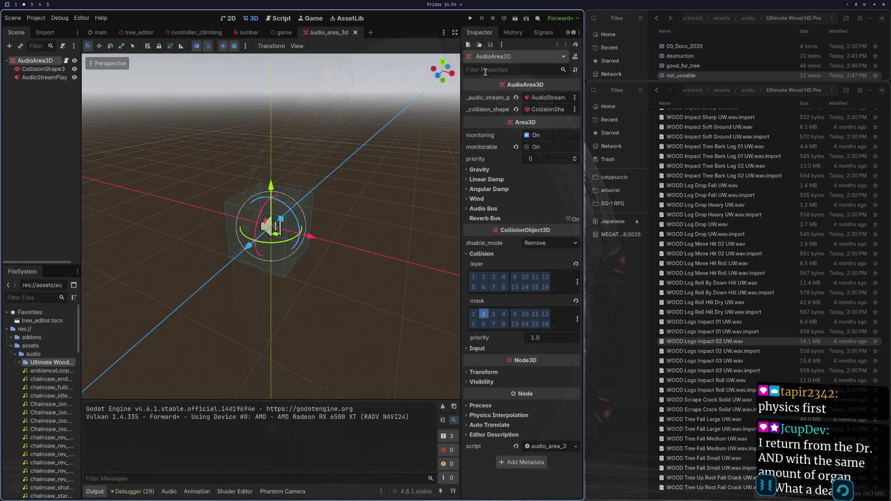
Run the game again to check the taco output, then stop it.
{"action": "left_click", "coordinate": [470, 19]}
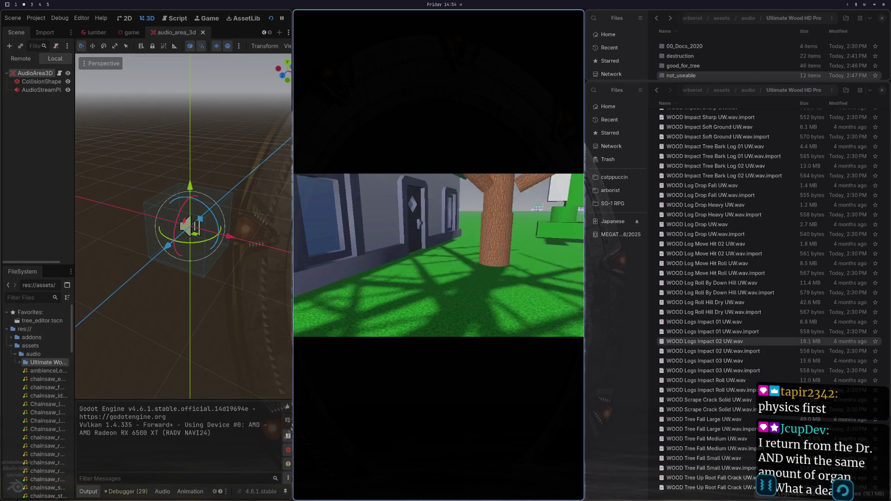
{"action": "key", "text": "F8"}
{"action": "key", "text": "super+1"}
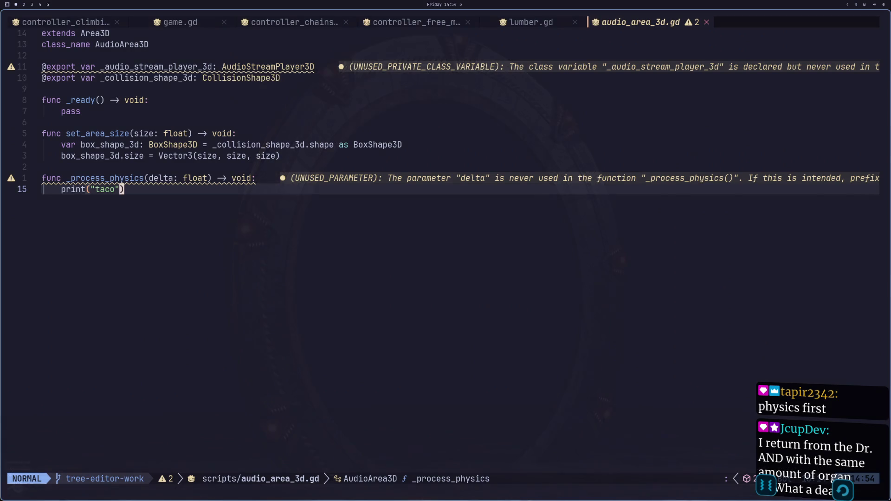
{"action": "key", "text": "super+2"}
{"action": "key", "text": "super+3"}
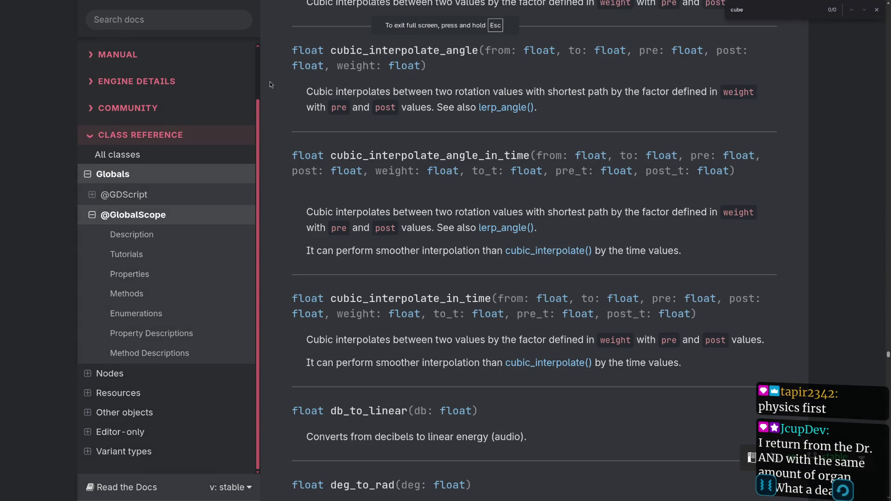
Bring up the Godot documentation in the browser workspace.
{"action": "key", "text": "super+Left"}
{"action": "scroll", "coordinate": [536, 148], "scroll_direction": "up", "scroll_amount": 10}
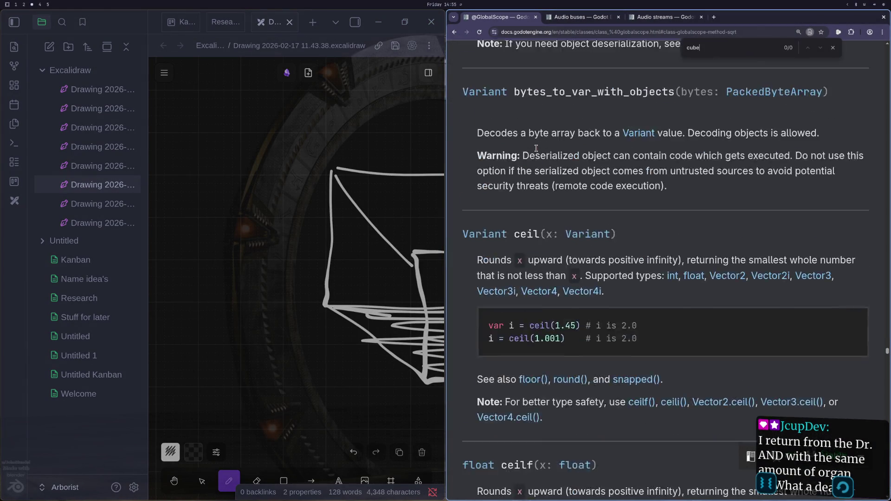
{"action": "scroll", "coordinate": [536, 148], "scroll_direction": "up", "scroll_amount": 4}
{"action": "mouse_move", "coordinate": [886, 351]}
{"action": "left_mouse_down"}
{"action": "mouse_move", "coordinate": [877, 93]}
{"action": "mouse_move", "coordinate": [859, 26]}
{"action": "left_mouse_up"}
{"action": "key", "text": "super+shift+4"}
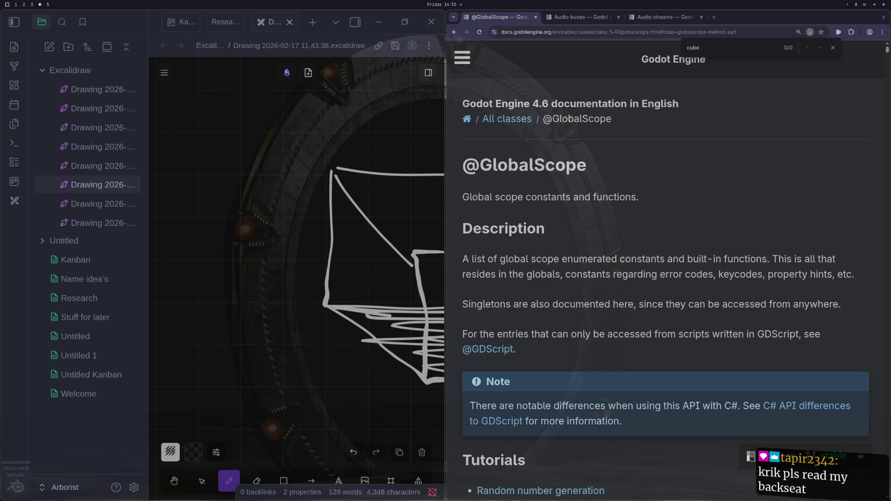
{"action": "key", "text": "super+3"}
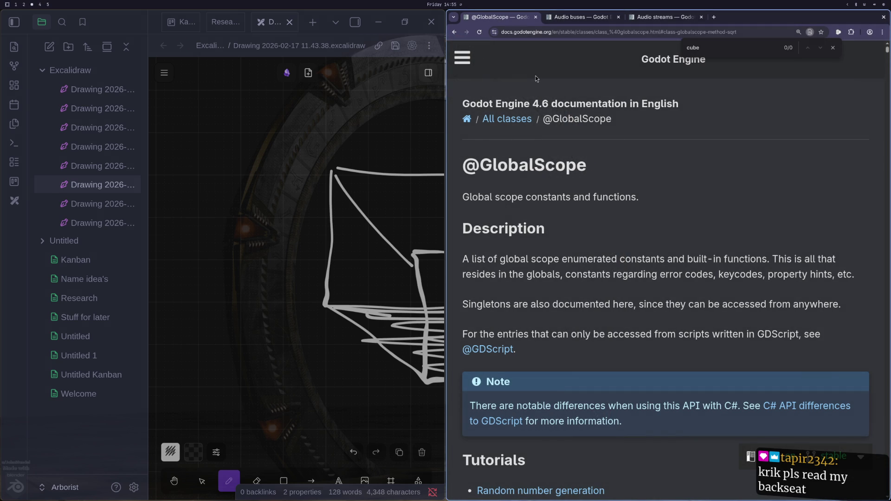
Search the docs for 'area3d' and open the Area3D class page.
{"action": "left_click", "coordinate": [464, 59]}
{"action": "left_click", "coordinate": [483, 106]}
{"action": "type", "text": "area23"}
{"action": "key", "text": "BackSpace"}
{"action": "key", "text": "BackSpace"}
{"action": "type", "text": "3d"}
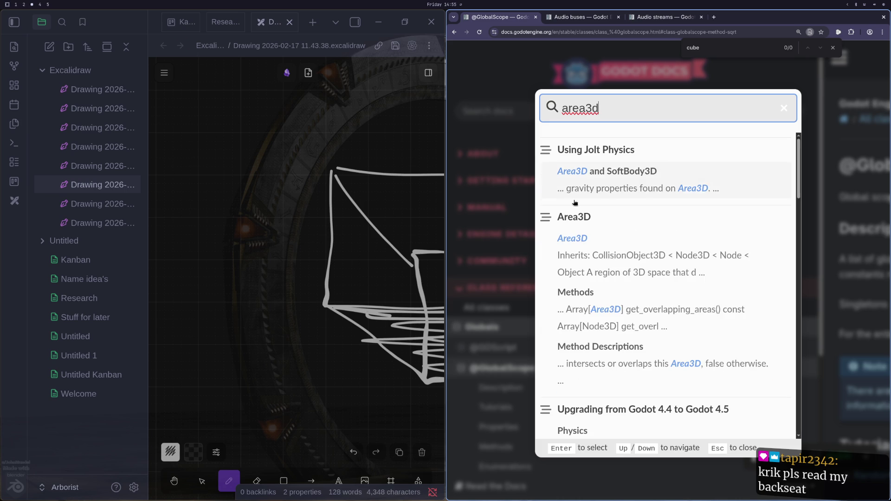
{"action": "left_click", "coordinate": [600, 224]}
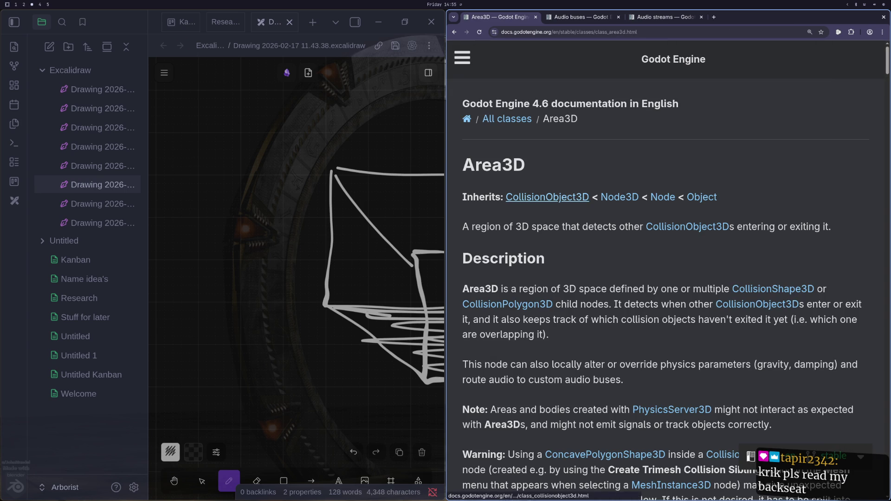
Scan the Area3D page and follow its inheritance to the Node3D class.
{"action": "scroll", "coordinate": [596, 242], "scroll_direction": "down", "scroll_amount": 5}
{"action": "scroll", "coordinate": [603, 342], "scroll_direction": "down", "scroll_amount": 2}
{"action": "scroll", "coordinate": [602, 341], "scroll_direction": "up", "scroll_amount": 8}
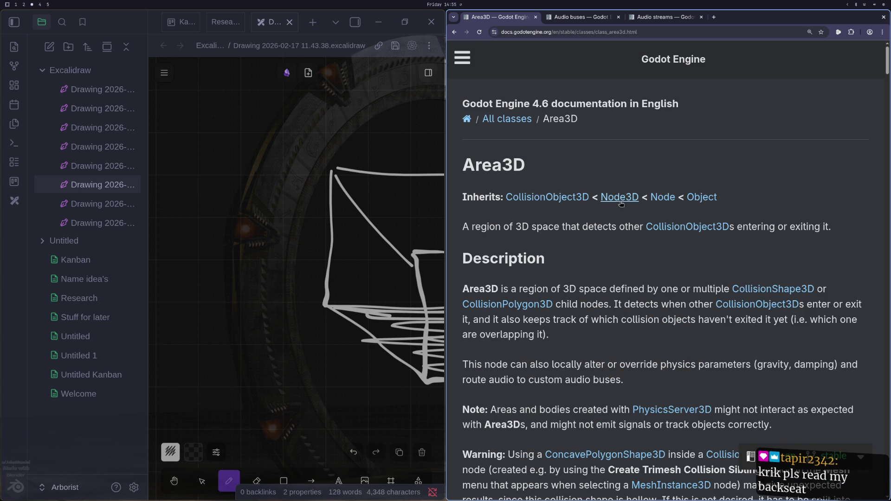
{"action": "left_click", "coordinate": [620, 197]}
{"action": "scroll", "coordinate": [615, 308], "scroll_direction": "down", "scroll_amount": 17}
{"action": "scroll", "coordinate": [611, 318], "scroll_direction": "down", "scroll_amount": 17}
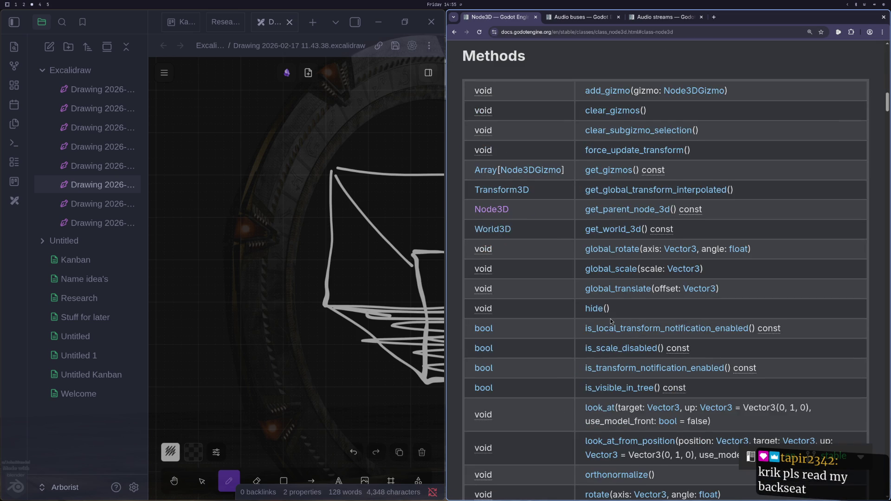
{"action": "scroll", "coordinate": [556, 321], "scroll_direction": "up", "scroll_amount": 10}
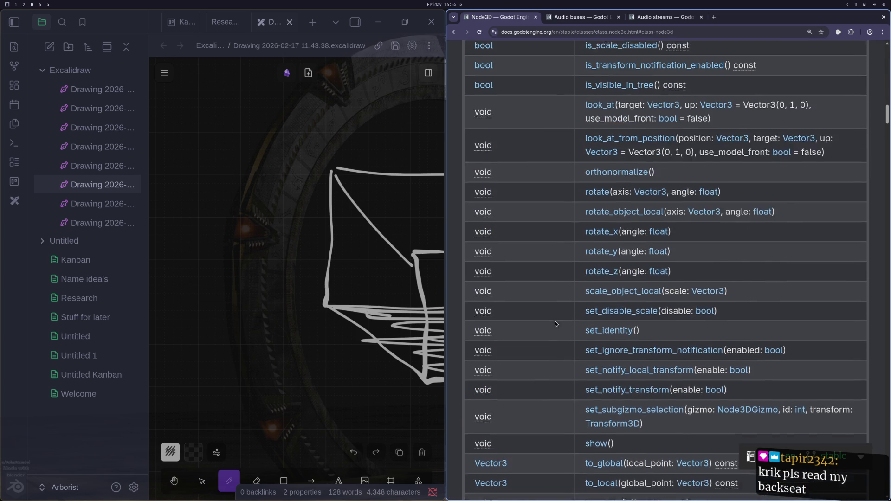
{"action": "scroll", "coordinate": [556, 310], "scroll_direction": "up", "scroll_amount": 15}
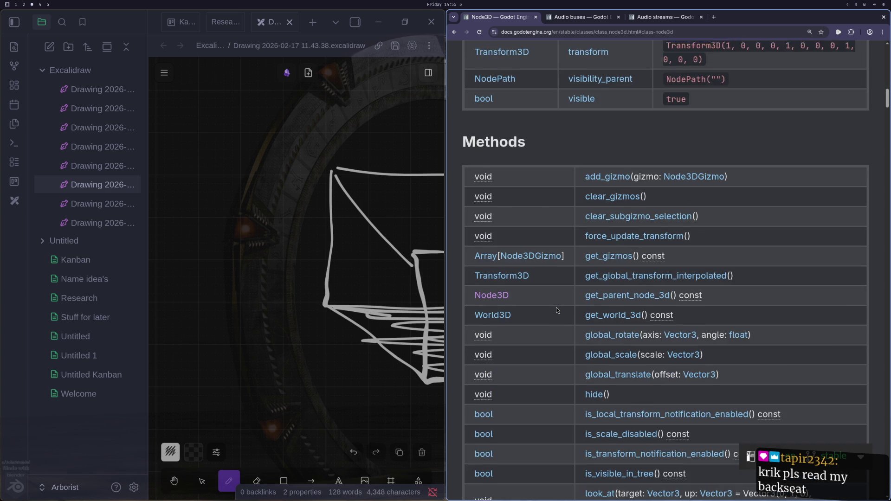
{"action": "scroll", "coordinate": [556, 308], "scroll_direction": "up", "scroll_amount": 5}
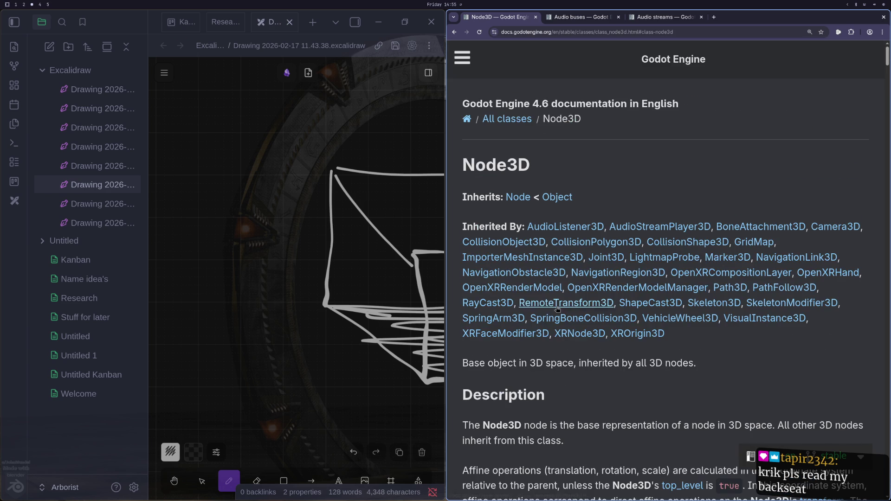
Open the Node base class and scroll to its Methods table.
{"action": "left_click", "coordinate": [516, 201]}
{"action": "scroll", "coordinate": [548, 231], "scroll_direction": "down", "scroll_amount": 10}
{"action": "scroll", "coordinate": [591, 330], "scroll_direction": "down", "scroll_amount": 15}
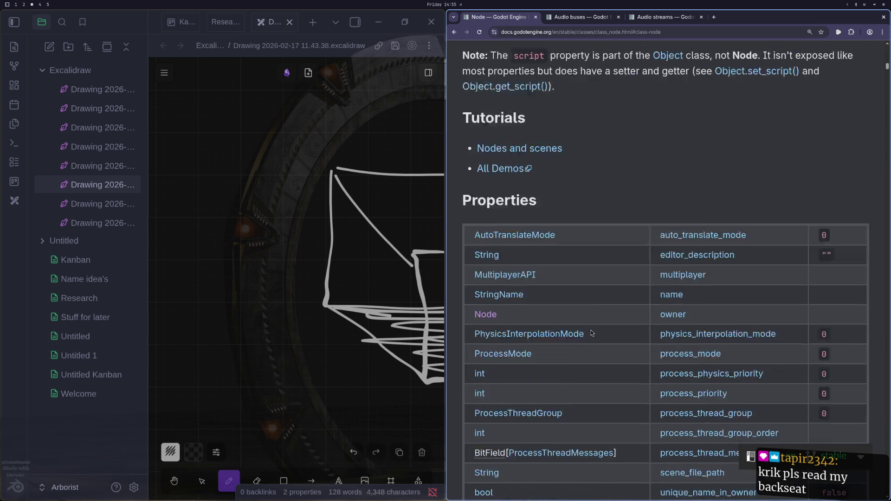
{"action": "scroll", "coordinate": [580, 271], "scroll_direction": "down", "scroll_amount": 4}
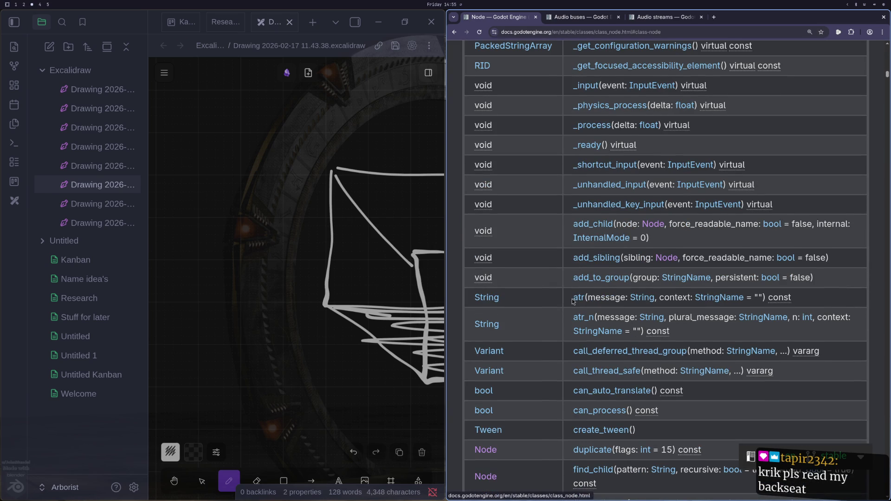
{"action": "scroll", "coordinate": [561, 318], "scroll_direction": "up", "scroll_amount": 3}
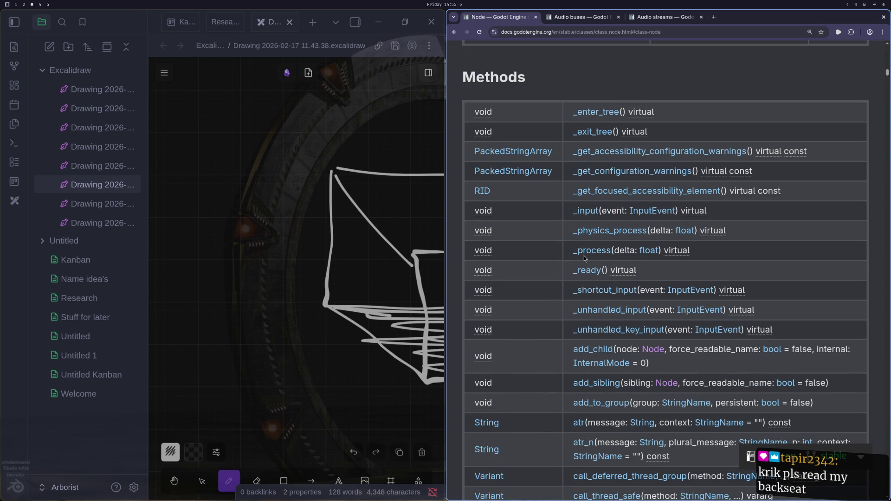
{"action": "key", "text": "super+1"}
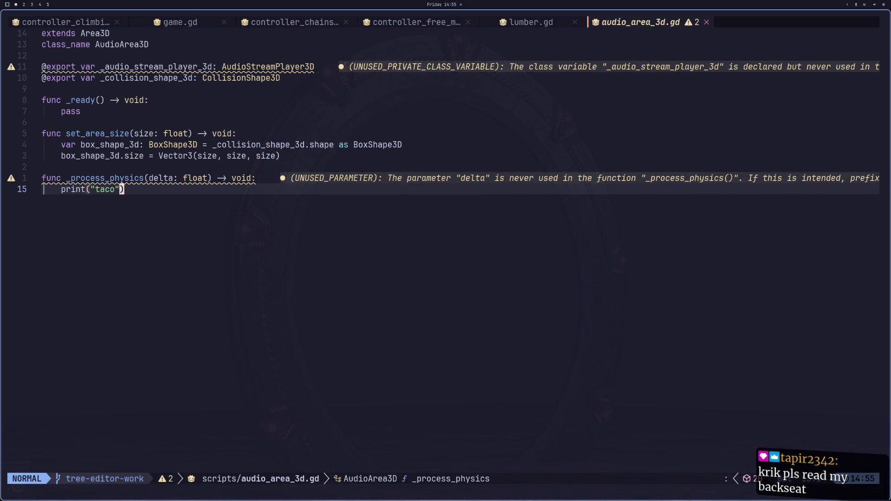
Replace the _process_physics name with the _physics_process completion.
{"action": "key", "text": "k"}
{"action": "key", "text": "h"}
{"action": "key", "text": "h"}
{"action": "key", "text": "h"}
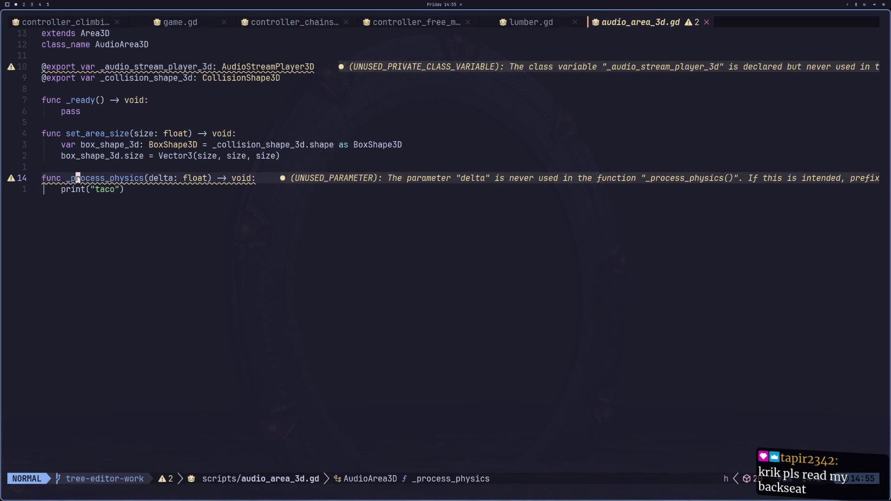
{"action": "type", "text": "hdw"}
{"action": "type", "text": "iph"}
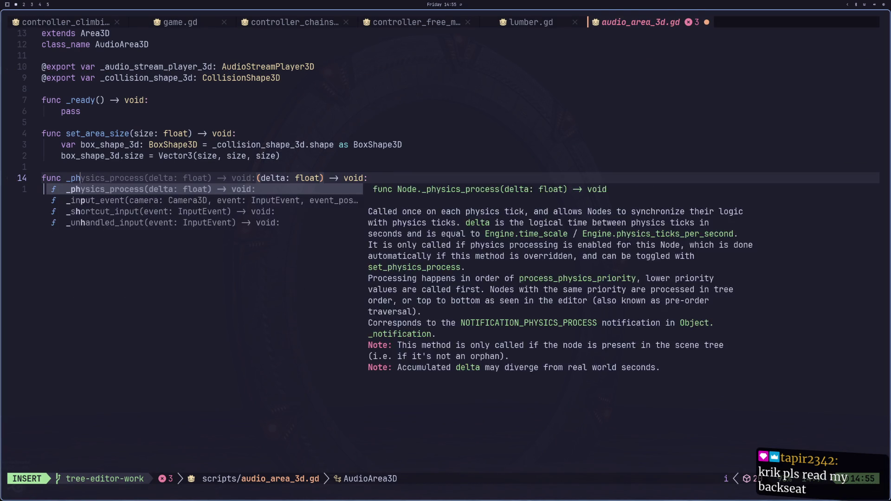
{"action": "key", "text": "Return"}
Delete the duplicated parameters and return type on line 14, then save.
{"action": "key", "text": "Escape"}
{"action": "key", "text": "l"}
{"action": "key", "text": "d"}
{"action": "key", "text": "w"}
{"action": "key", "text": "d"}
{"action": "key", "text": "w"}
{"action": "key", "text": "d"}
{"action": "key", "text": "w"}
{"action": "key", "text": "d"}
{"action": "key", "text": "w"}
{"action": "key", "text": "D"}
{"action": "key", "text": "a"}
{"action": "key", "text": "Escape"}
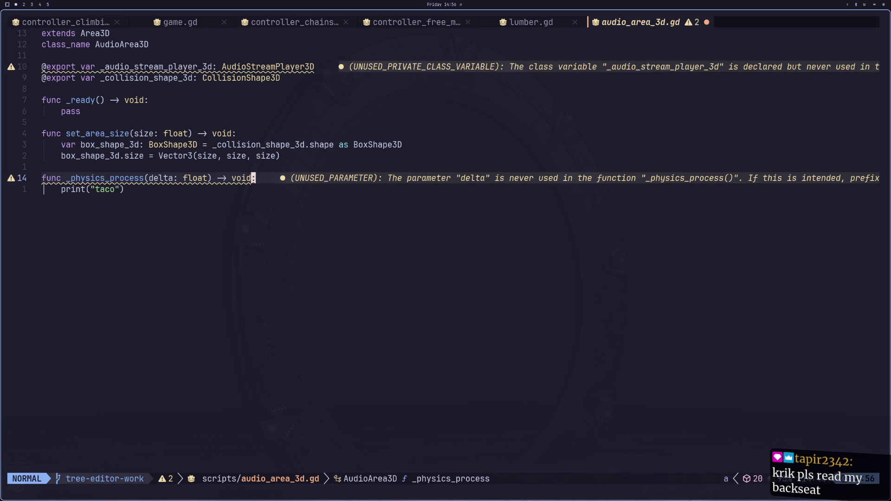
{"action": "type", "text": ":w"}
{"action": "key", "text": "Return"}
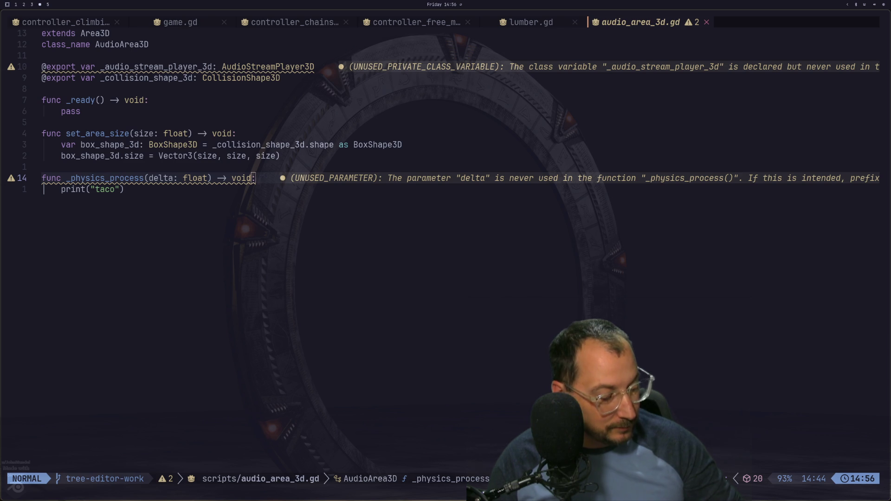
{"action": "key", "text": "colon"}
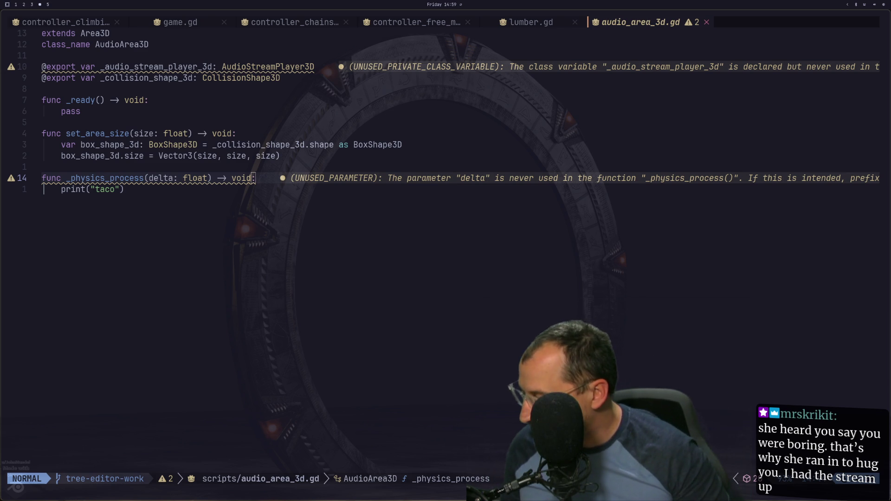
{"action": "left_click", "coordinate": [535, 253]}
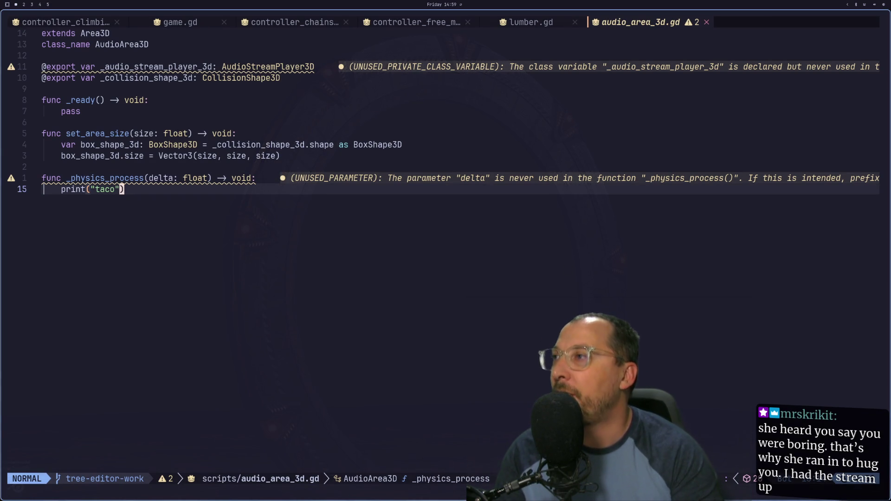
Replace print("taco") with print(get_overlapping_bodies()) on line 15.
{"action": "key", "text": "x"}
{"action": "key", "text": "a"}
{"action": "key", "text": "BackSpace"}
{"action": "key", "text": "BackSpace"}
{"action": "key", "text": "BackSpace"}
{"action": "type", "text": "get_ov"}
{"action": "key", "text": "Return"}
{"action": "key", "text": "Escape"}
{"action": "type", "text": "^iprint("}
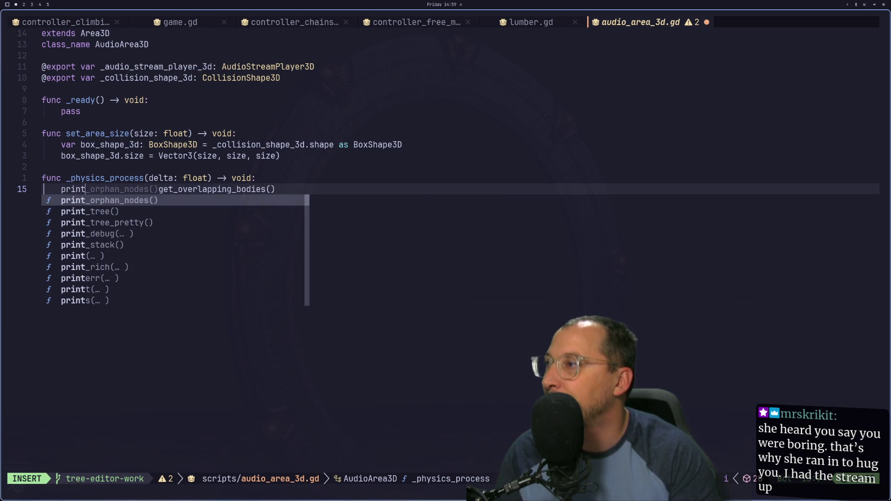
{"action": "key", "text": "Escape"}
{"action": "type", "text": "A)"}
Save the script and run the game in Godot to test overlapping bodies.
{"action": "key", "text": "Escape"}
{"action": "type", "text": ":w"}
{"action": "key", "text": "Return"}
{"action": "key", "text": "super+2"}
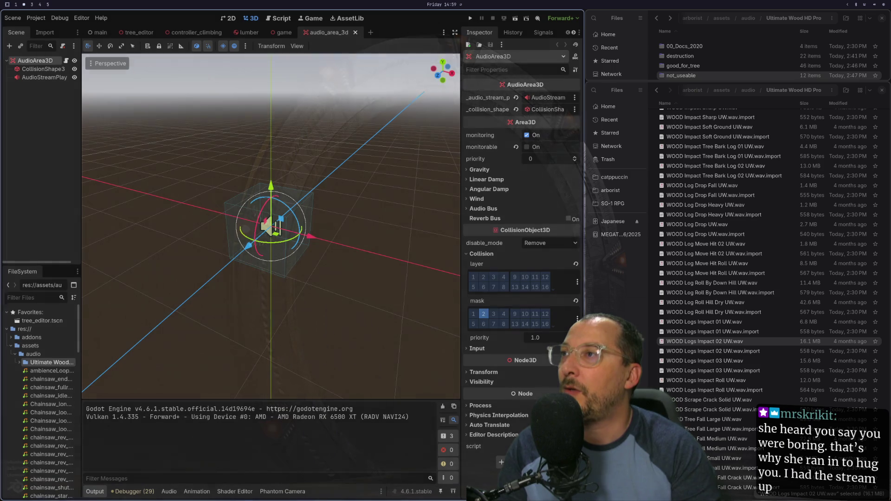
{"action": "left_click", "coordinate": [472, 19]}
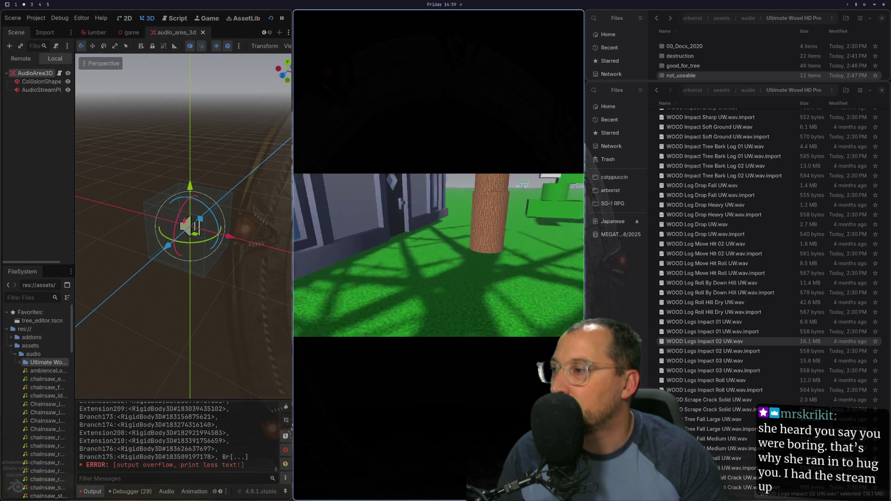
Stop the game and make the print line output get_overlapping_bodies().size(), then save.
{"action": "key", "text": "Escape"}
{"action": "key", "text": "super+1"}
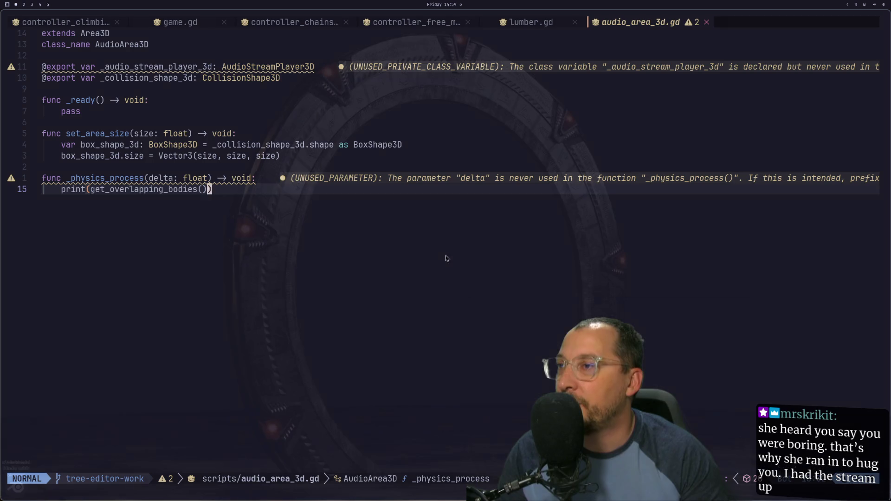
{"action": "key", "text": "a"}
{"action": "key", "text": "Escape"}
{"action": "type", "text": "ies()"}
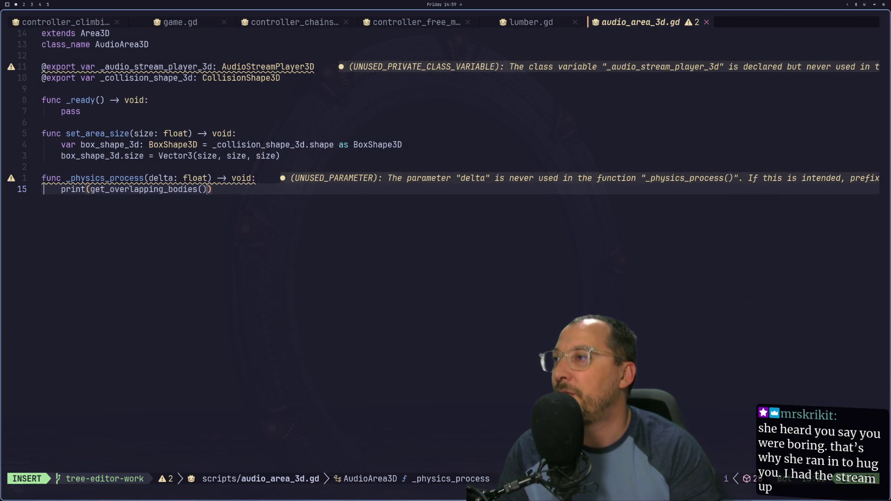
{"action": "type", "text": ".size()"}
{"action": "key", "text": "Escape"}
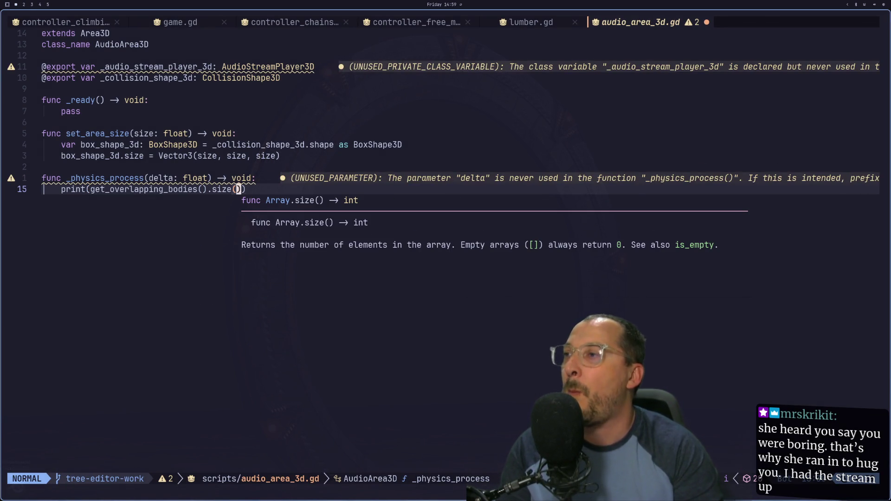
{"action": "type", "text": ":w"}
{"action": "key", "text": "Return"}
Run the game from Godot so the overlapping-body counts print to the output.
{"action": "key", "text": "super+2"}
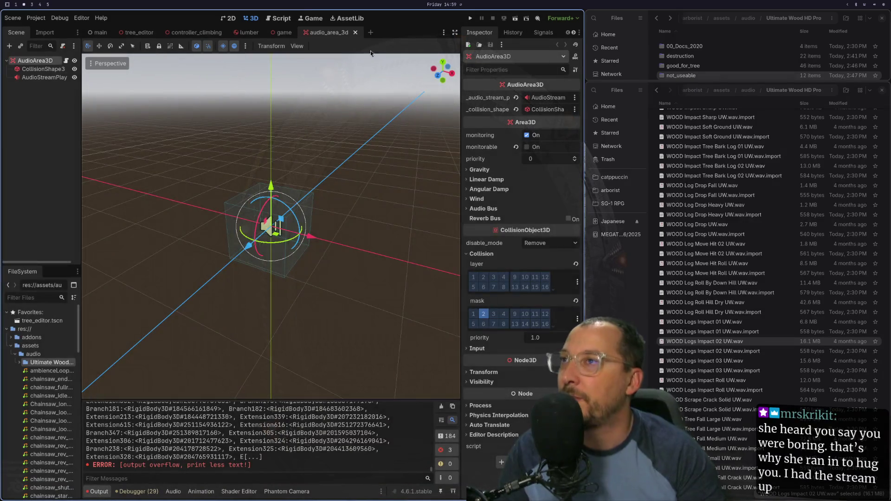
{"action": "left_click", "coordinate": [471, 19]}
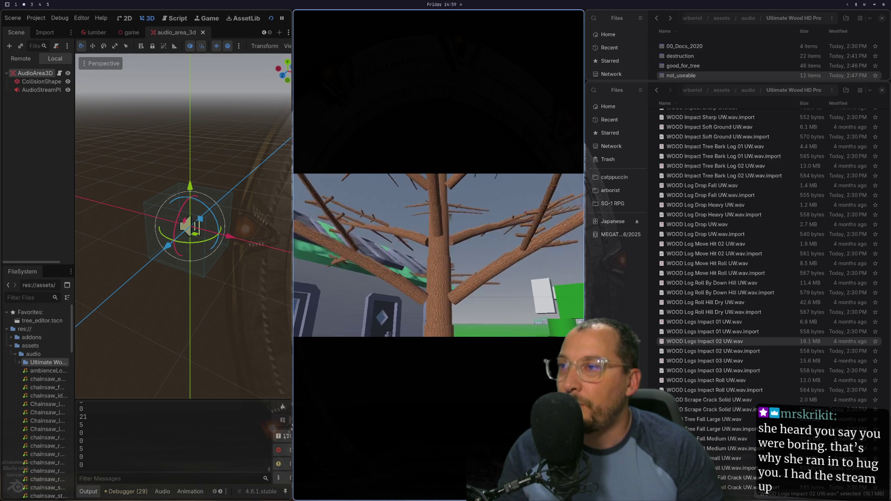
{"action": "key", "text": "super+1"}
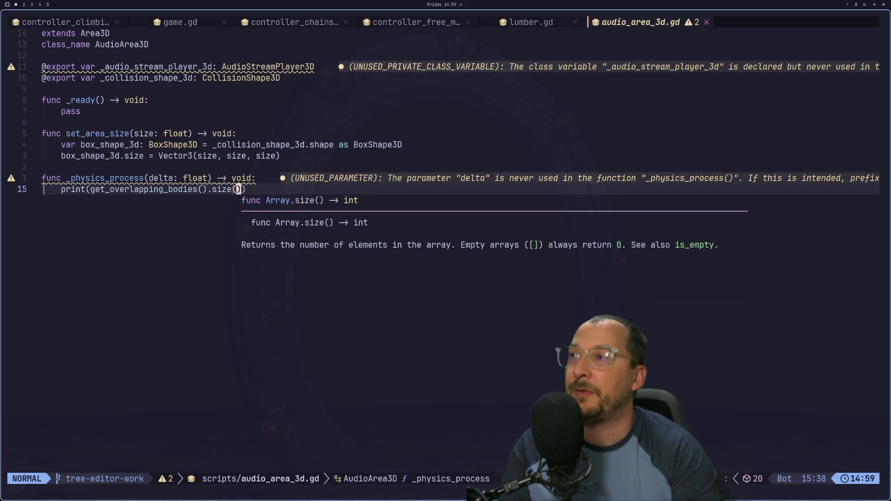
Remove the print call on line 15 and start the line with 'if' instead.
{"action": "key", "text": "a"}
{"action": "key", "text": "BackSpace"}
{"action": "key", "text": "Escape"}
{"action": "key", "text": "h"}
{"action": "key", "text": "h"}
{"action": "key", "text": "h"}
{"action": "key", "text": "b"}
{"action": "key", "text": "b"}
{"action": "key", "text": "b"}
{"action": "key", "text": "l"}
{"action": "key", "text": "l"}
{"action": "key", "text": "l"}
{"action": "key", "text": "i"}
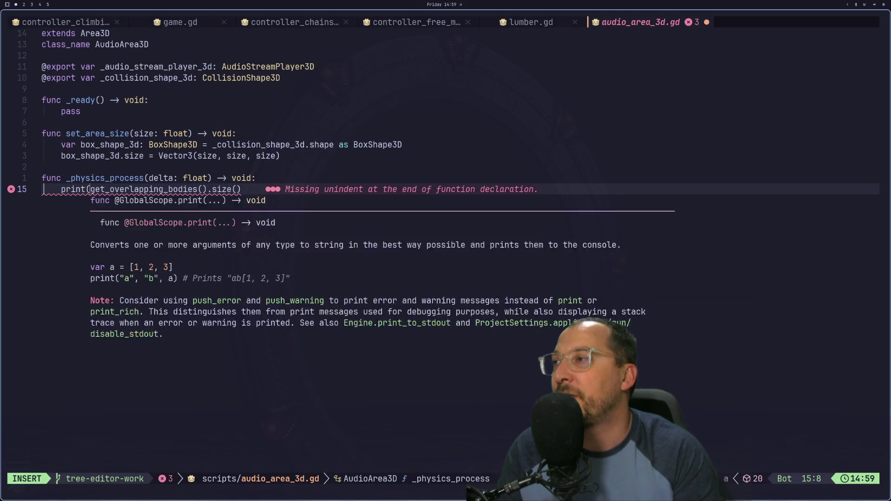
{"action": "key", "text": "BackSpace"}
{"action": "key", "text": "BackSpace"}
{"action": "key", "text": "BackSpace"}
{"action": "key", "text": "BackSpace"}
{"action": "key", "text": "BackSpace"}
{"action": "key", "text": "BackSpace"}
{"action": "type", "text": "if"}
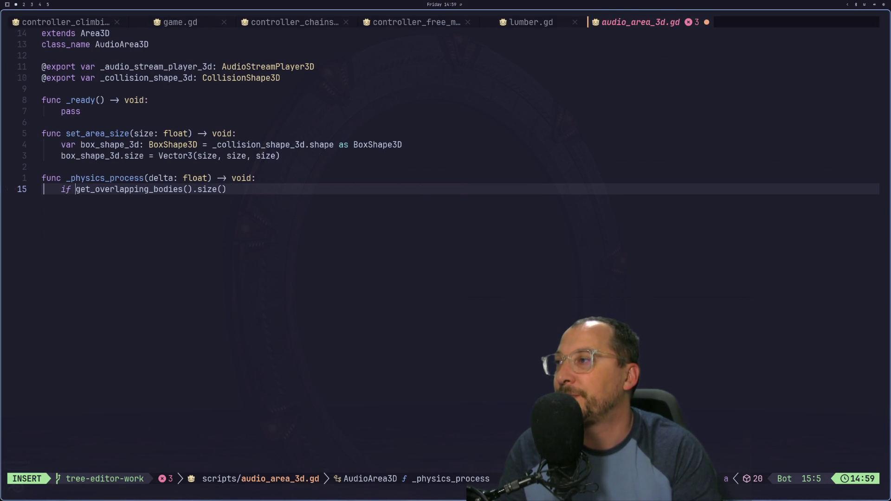
{"action": "key", "text": "Escape"}
Finish the condition with '== 0:', add a 'return' line beneath, and save the script.
{"action": "key", "text": "l"}
{"action": "key", "text": "w"}
{"action": "key", "text": "w"}
{"action": "key", "text": "w"}
{"action": "type", "text": "$a "}
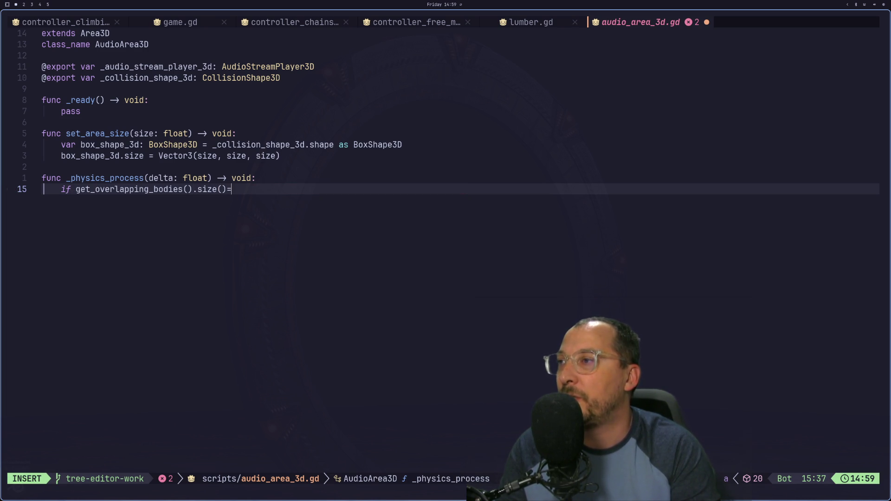
{"action": "type", "text": "= 0"}
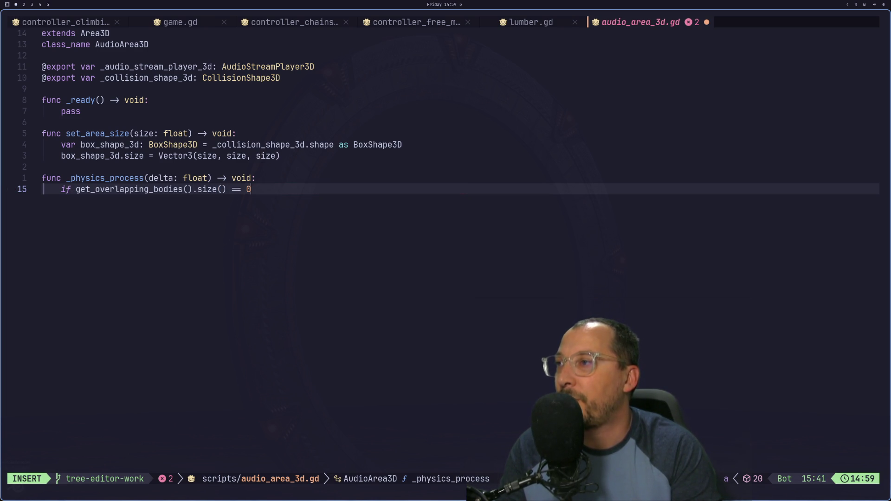
{"action": "type", "text": ":"}
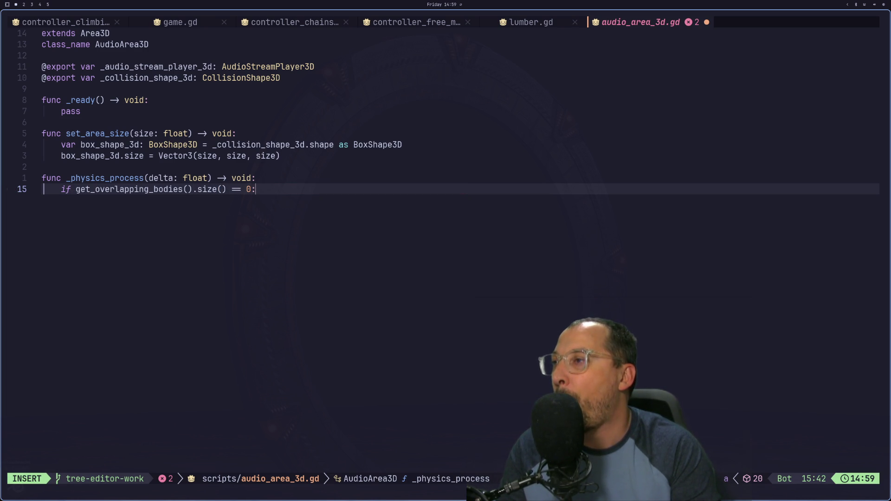
{"action": "key", "text": "BackSpace"}
{"action": "key", "text": "BackSpace"}
{"action": "key", "text": "BackSpace"}
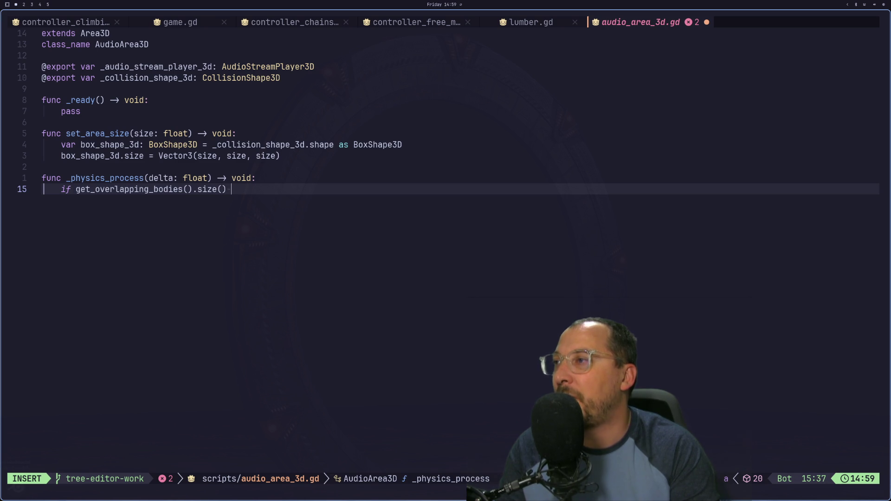
{"action": "type", "text": "=="}
{"action": "type", "text": " 0:"}
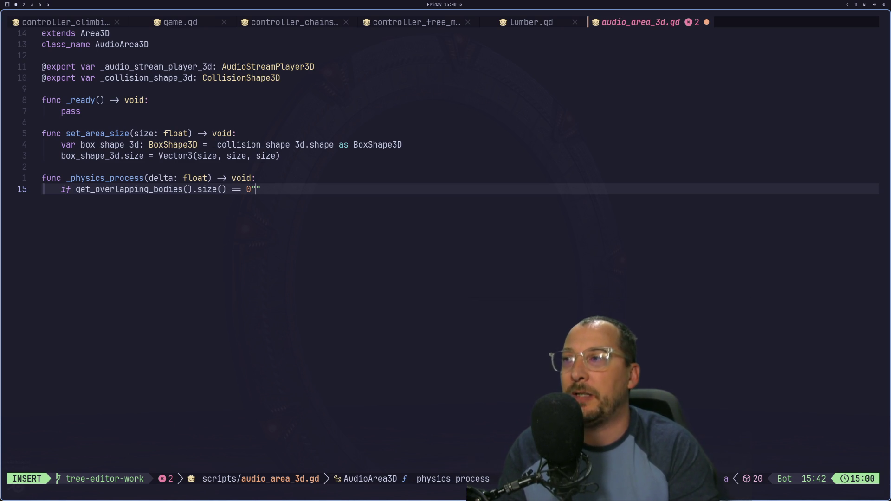
{"action": "key", "text": "Return"}
{"action": "type", "text": "return"}
{"action": "key", "text": "Escape"}
{"action": "type", "text": ":w"}
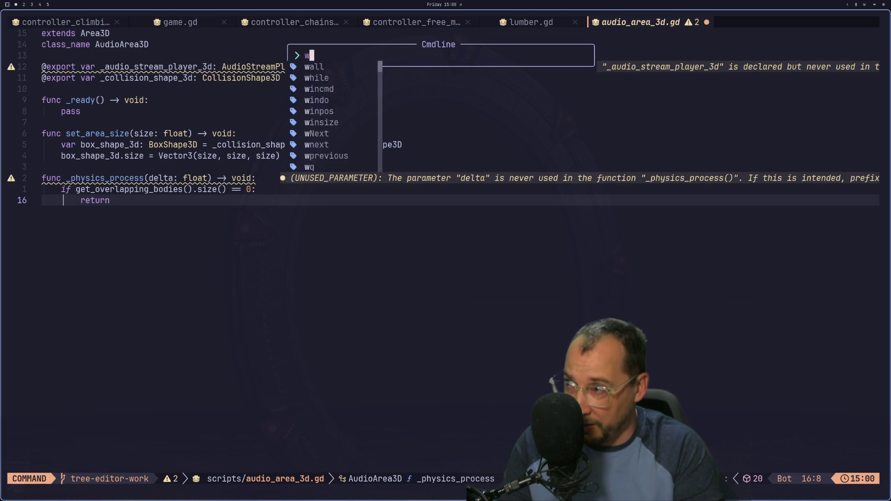
{"action": "key", "text": "Return"}
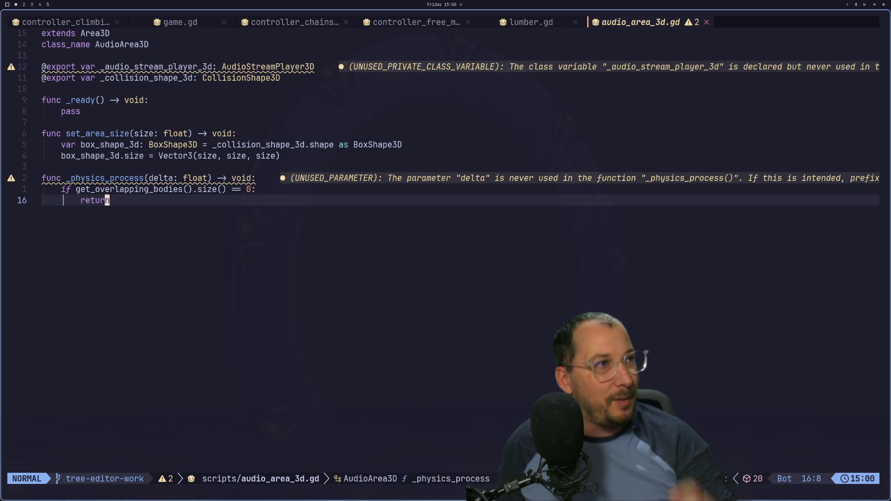
{"action": "key", "text": "super+4"}
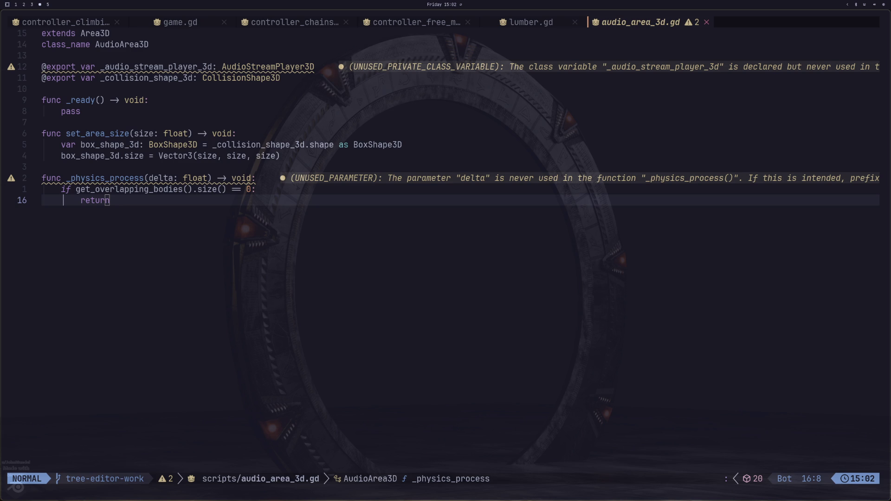
Switch from Neovim back to the Godot editor workspace.
{"action": "key", "text": "super+2"}
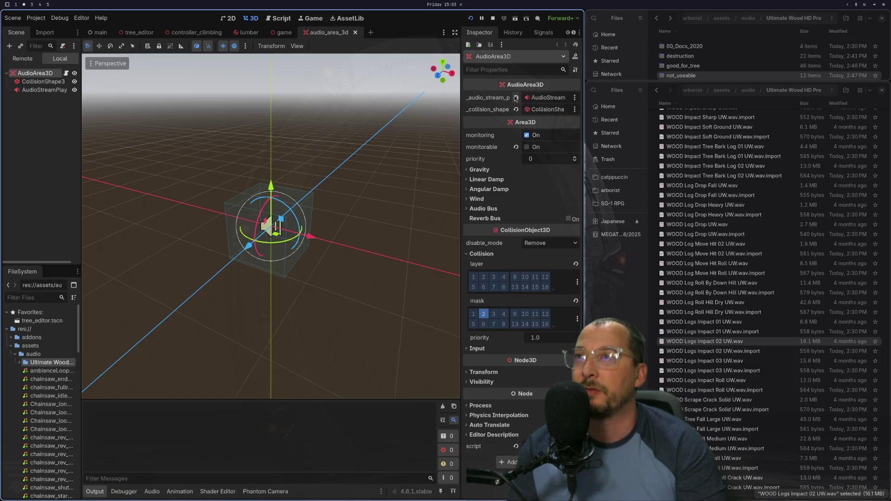
Run the game with F5, stop it with F8, and return to the script.
{"action": "key", "text": "F5"}
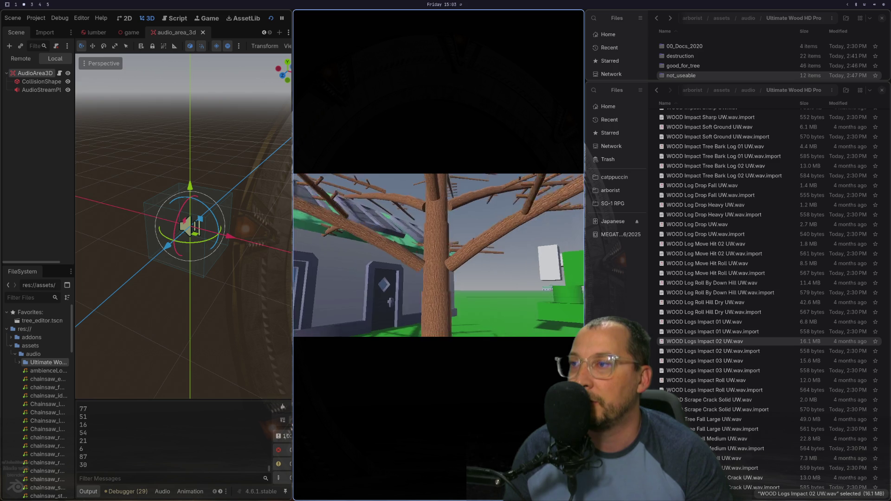
{"action": "key", "text": "F8"}
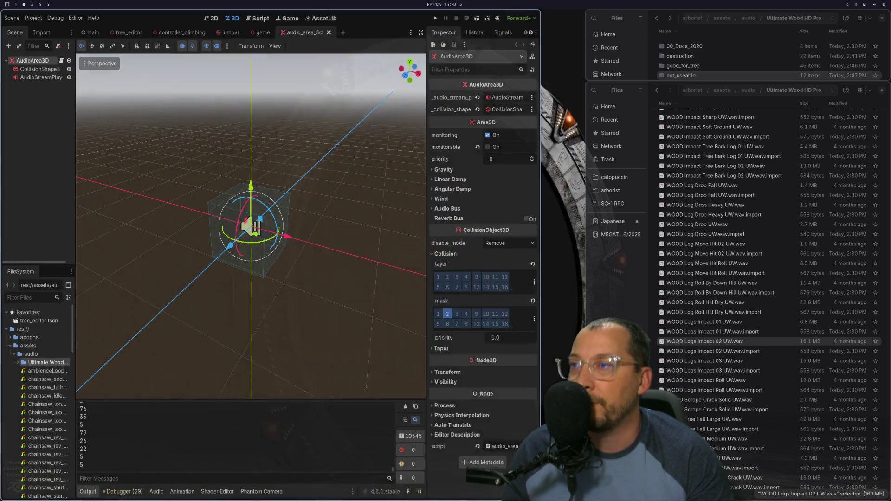
{"action": "key", "text": "super+1"}
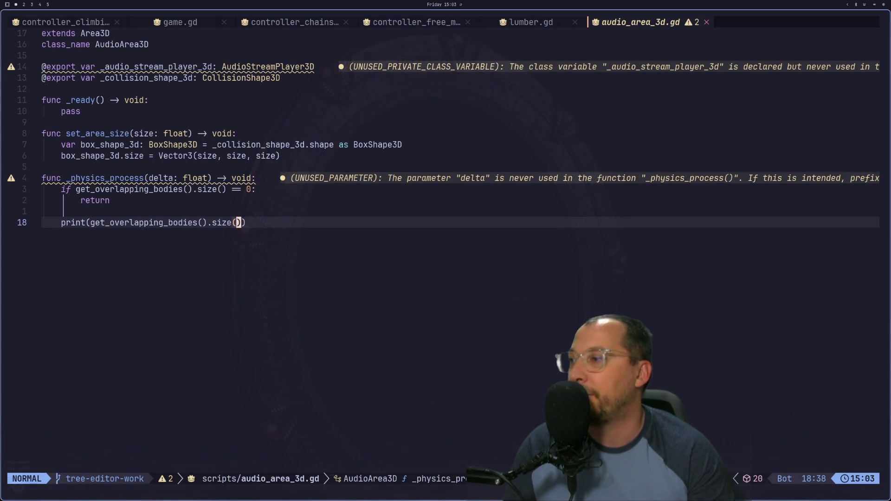
Delete the 'print(' prefix from line 18 of audio_area_3d.gd.
{"action": "key", "text": "l"}
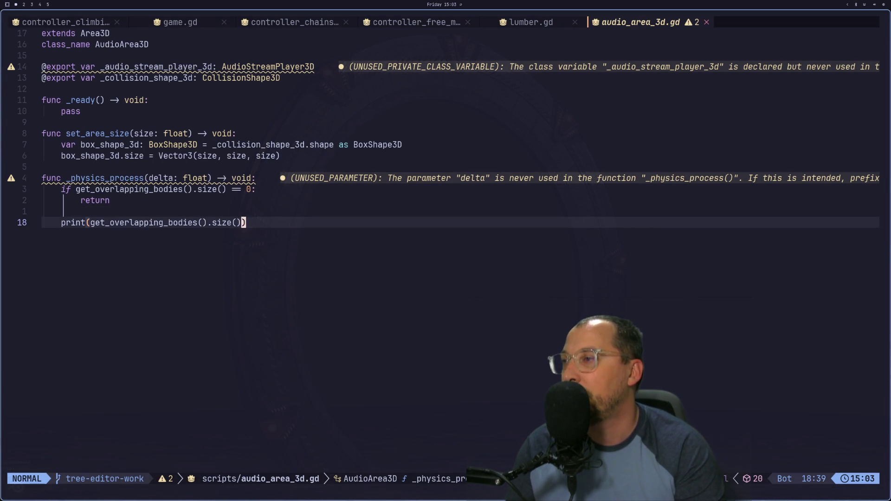
{"action": "key", "text": "h"}
{"action": "key", "text": "h"}
{"action": "key", "text": "h"}
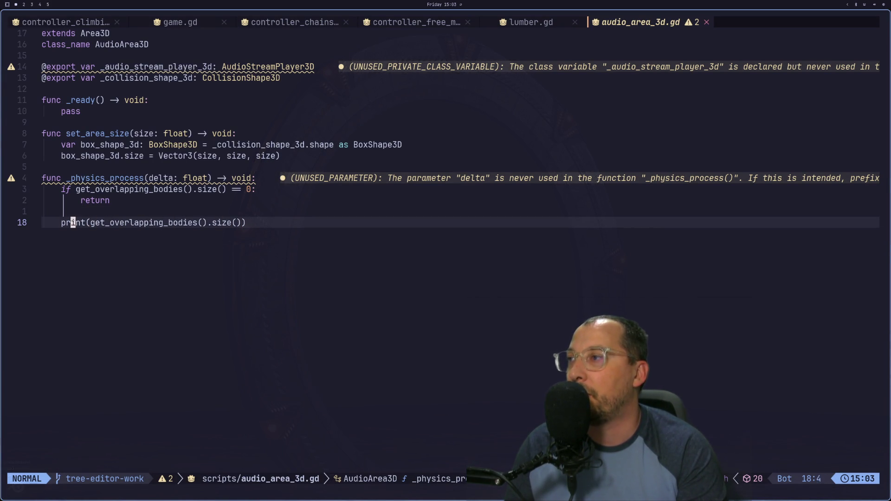
{"action": "key", "text": "h"}
{"action": "key", "text": "d"}
{"action": "key", "text": "f"}
{"action": "key", "text": "("}
{"action": "key", "text": "i"}
{"action": "key", "text": "Escape"}
Remove the leftover closing parenthesis, save, and run the game again in Godot.
{"action": "key", "text": "l"}
{"action": "key", "text": "l"}
{"action": "key", "text": "l"}
{"action": "key", "text": "w"}
{"action": "key", "text": "w"}
{"action": "key", "text": "w"}
{"action": "key", "text": "a"}
{"action": "key", "text": "BackSpace"}
{"action": "key", "text": "Escape"}
{"action": "type", "text": ":w"}
{"action": "key", "text": "Return"}
{"action": "key", "text": "super+2"}
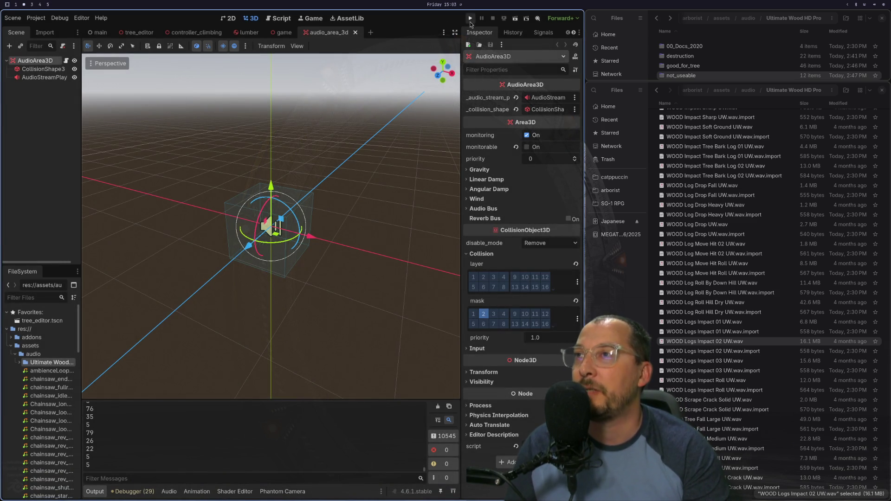
{"action": "left_click", "coordinate": [474, 21]}
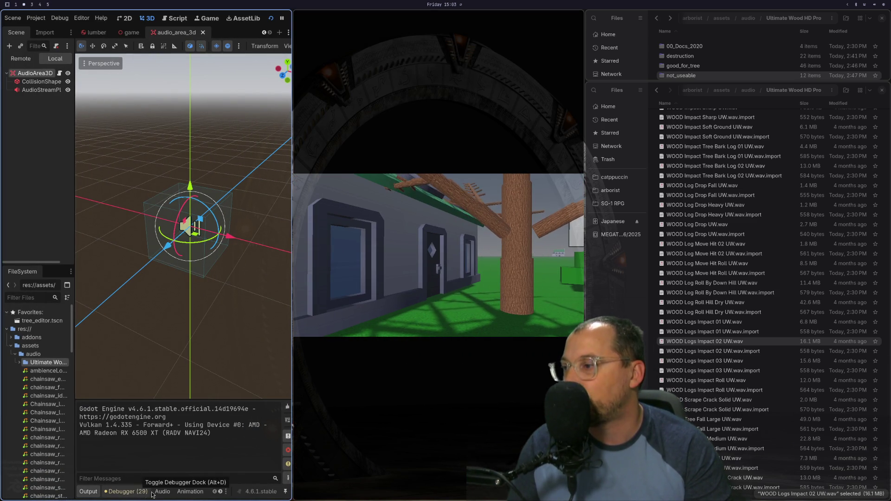
Flip through the Audio, Animation, Output and Debugger bottom panels, ending on Debugger errors.
{"action": "left_click", "coordinate": [159, 492]}
{"action": "left_click", "coordinate": [190, 491]}
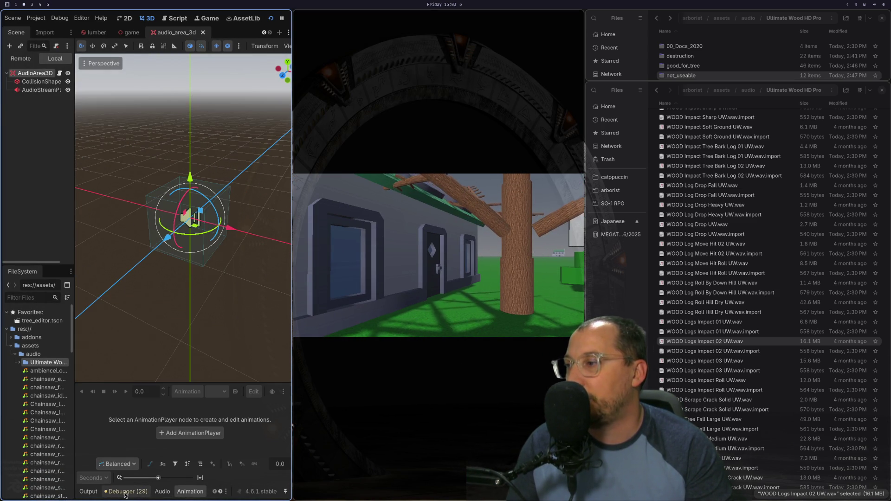
{"action": "left_click", "coordinate": [126, 492]}
{"action": "left_click", "coordinate": [88, 492]}
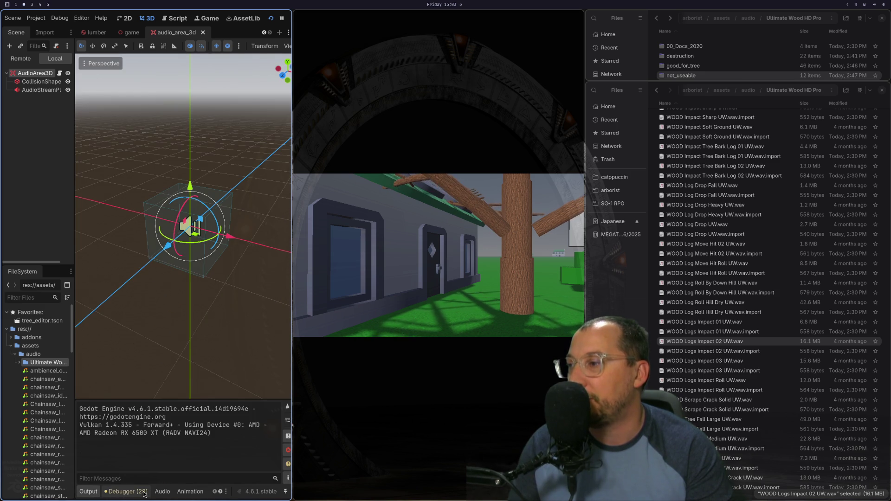
{"action": "left_click", "coordinate": [162, 491]}
{"action": "left_click", "coordinate": [125, 491]}
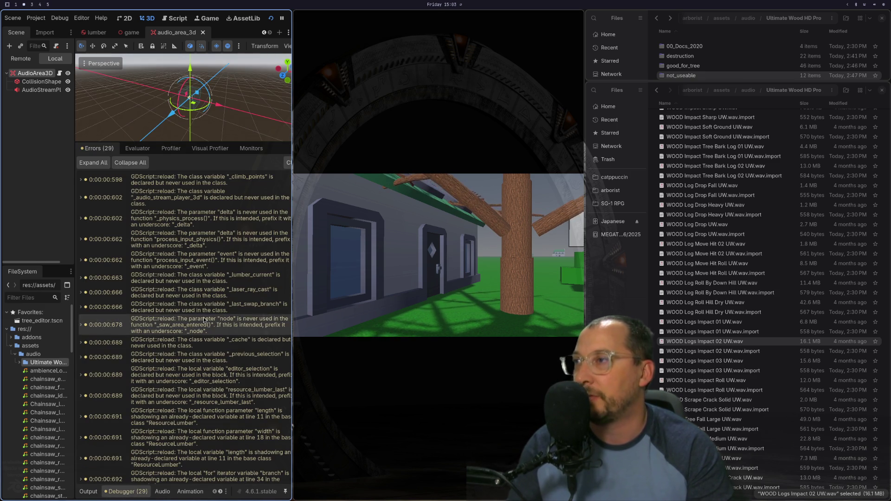
Check the Profiler, Visual Profiler and Monitors tabs, then pause and stop the game.
{"action": "left_click", "coordinate": [171, 148]}
{"action": "left_click", "coordinate": [221, 149]}
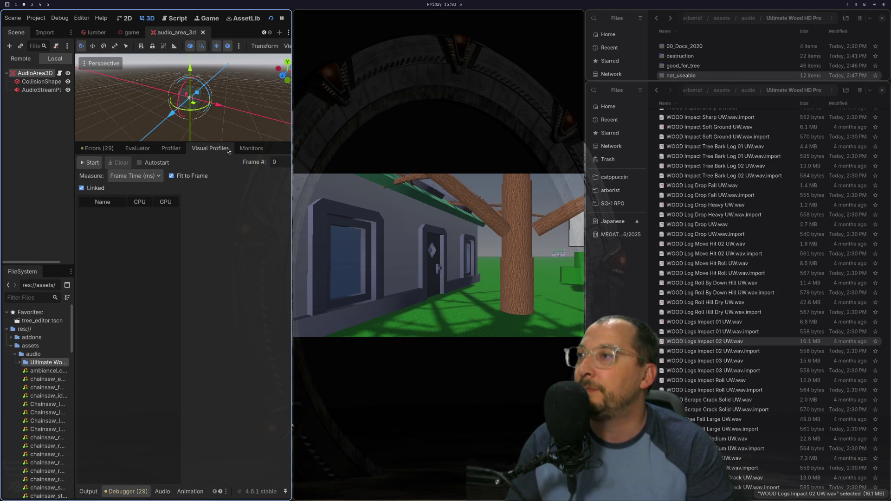
{"action": "left_click", "coordinate": [254, 148]}
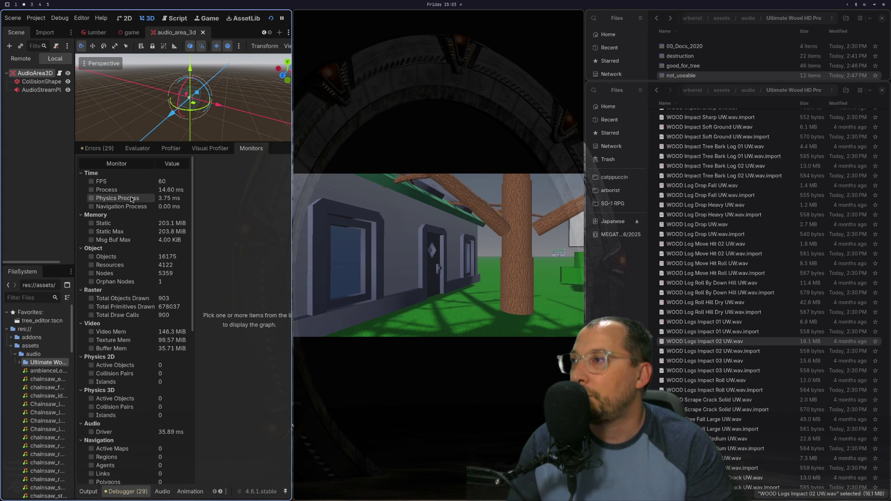
{"action": "left_click", "coordinate": [282, 18]}
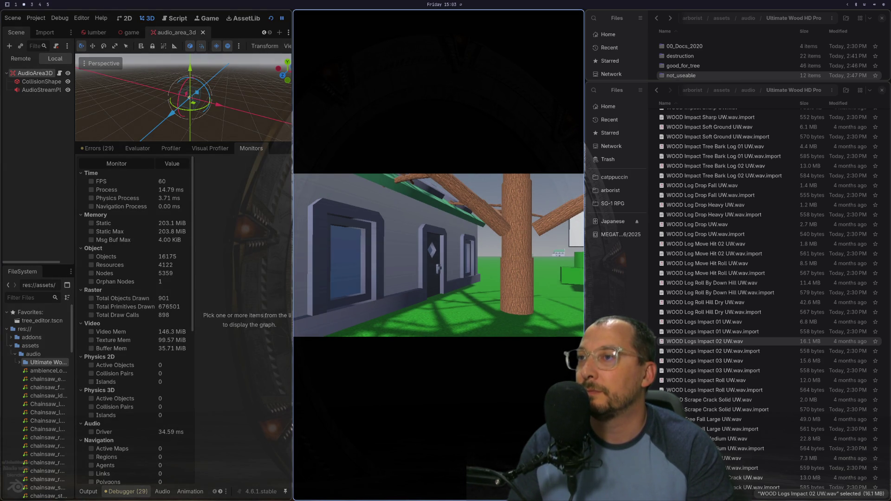
{"action": "key", "text": "F8"}
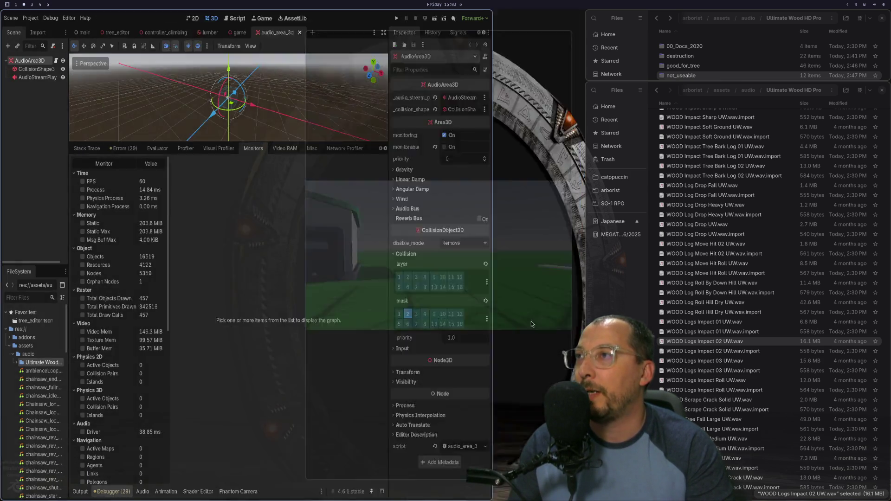
Erase the unfinished get_overlapping_bodies().size() call on line 18 and save the script.
{"action": "key", "text": "super+1"}
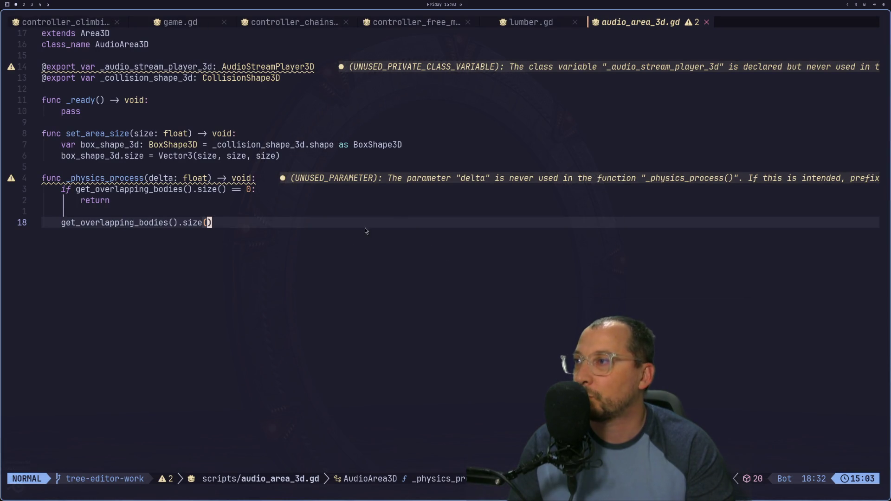
{"action": "key", "text": "h"}
{"action": "key", "text": "h"}
{"action": "key", "text": "h"}
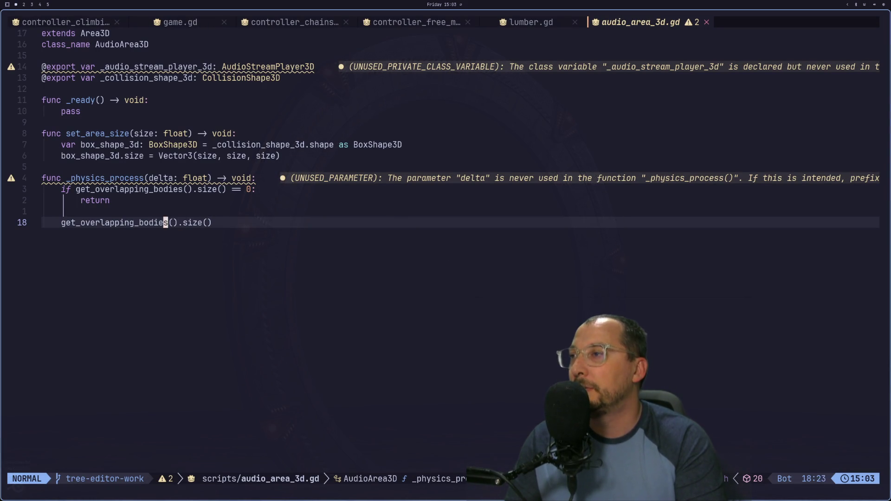
{"action": "key", "text": "h"}
{"action": "key", "text": "h"}
{"action": "key", "text": "h"}
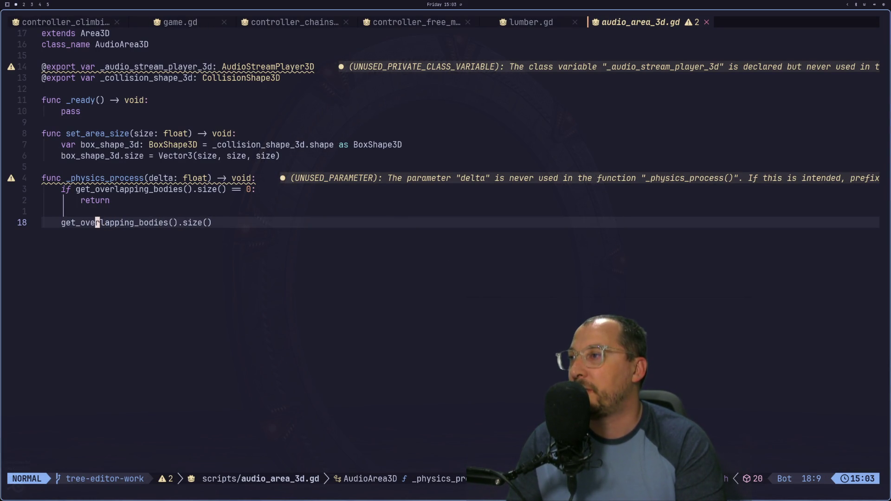
{"action": "key", "text": "w"}
{"action": "key", "text": "w"}
{"action": "key", "text": "w"}
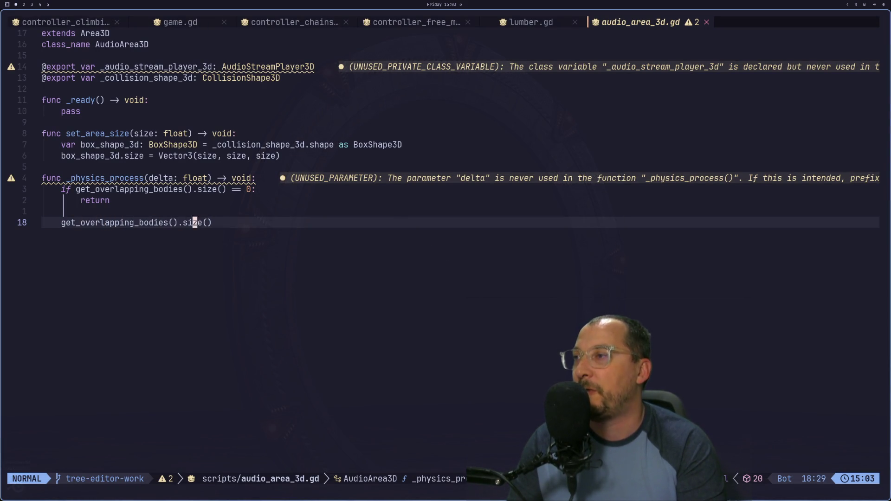
{"action": "key", "text": "A"}
{"action": "key", "text": "BackSpace"}
{"action": "key", "text": "BackSpace"}
{"action": "key", "text": "BackSpace"}
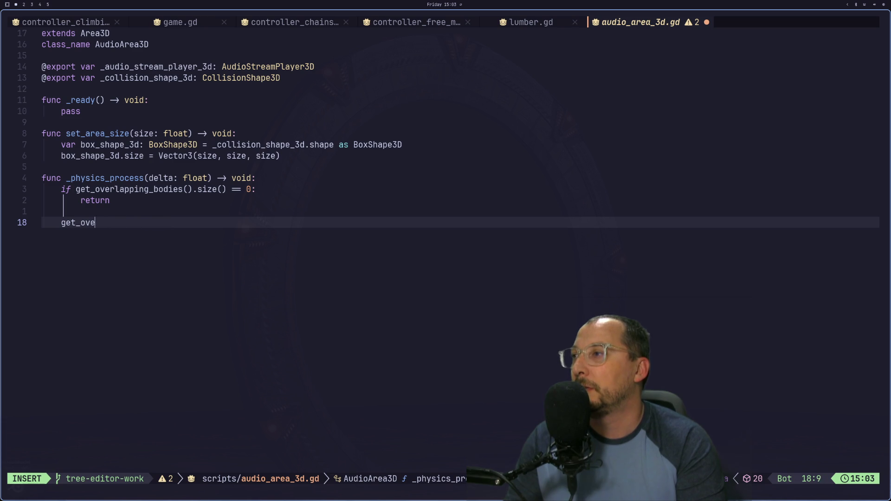
{"action": "key", "text": "BackSpace"}
{"action": "key", "text": "BackSpace"}
{"action": "key", "text": "BackSpace"}
{"action": "key", "text": "Escape"}
{"action": "key", "text": "colon"}
{"action": "type", "text": "w"}
{"action": "key", "text": "Return"}
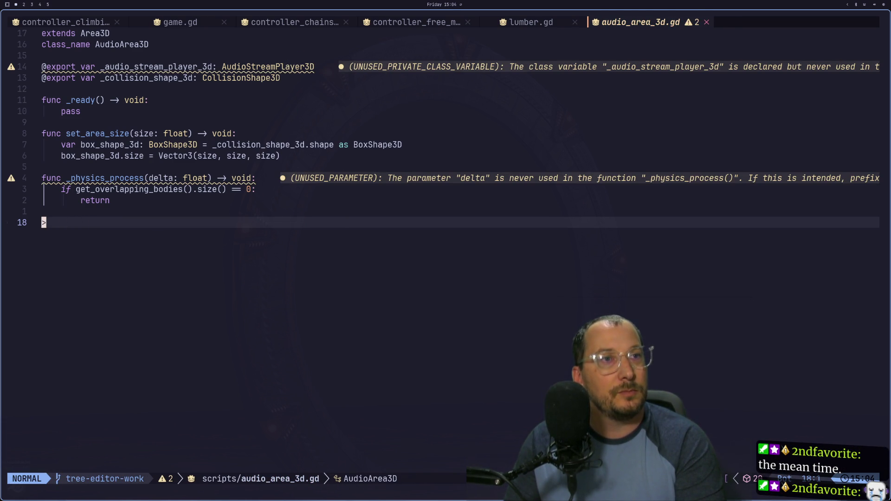
Delete the extra trailing empty line and save the script again.
{"action": "key", "text": "super+4"}
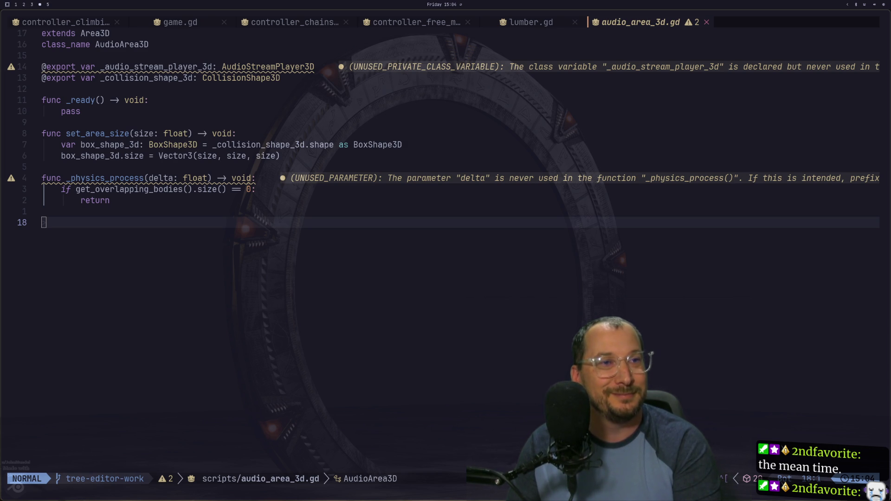
{"action": "key", "text": "bracketleft"}
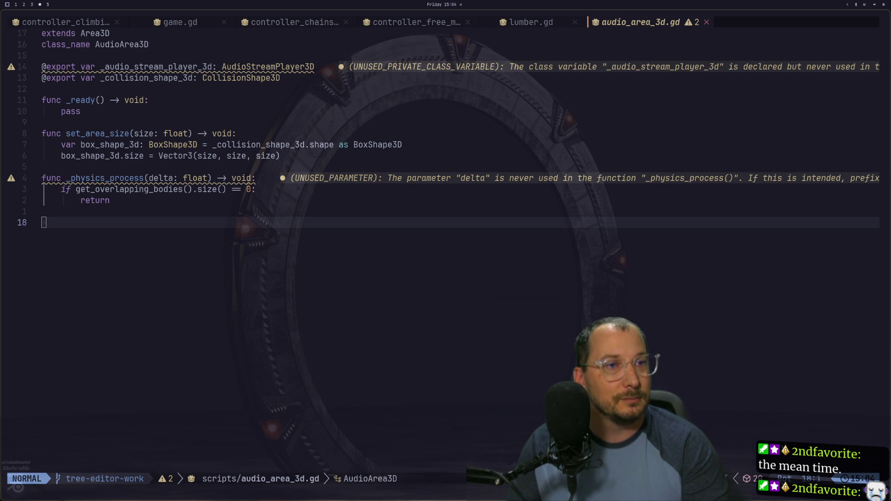
{"action": "key", "text": "super+1"}
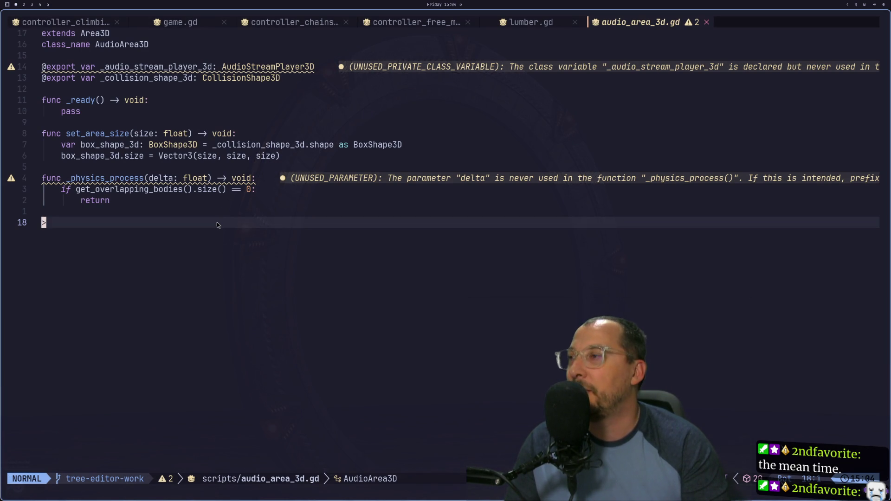
{"action": "key", "text": "k"}
{"action": "key", "text": "j"}
{"action": "key", "text": "d"}
{"action": "key", "text": "d"}
{"action": "type", "text": ":w"}
{"action": "key", "text": "Return"}
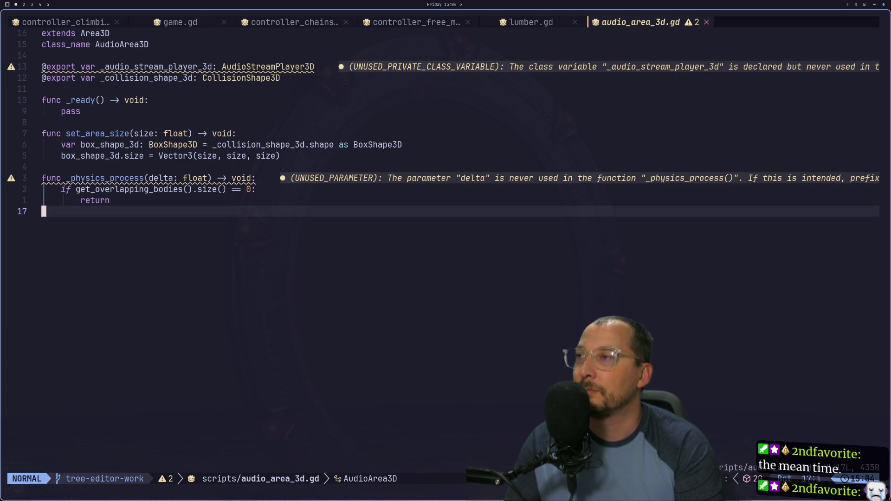
Tidy the trailing blank lines, leaving a fresh indented line under return.
{"action": "key", "text": "k"}
{"action": "key", "text": "k"}
{"action": "key", "text": "j"}
{"action": "key", "text": "j"}
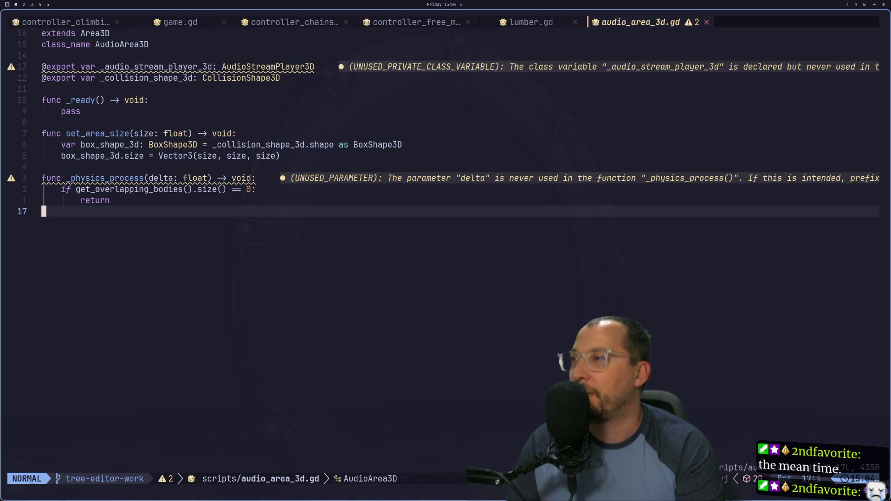
{"action": "key", "text": "o"}
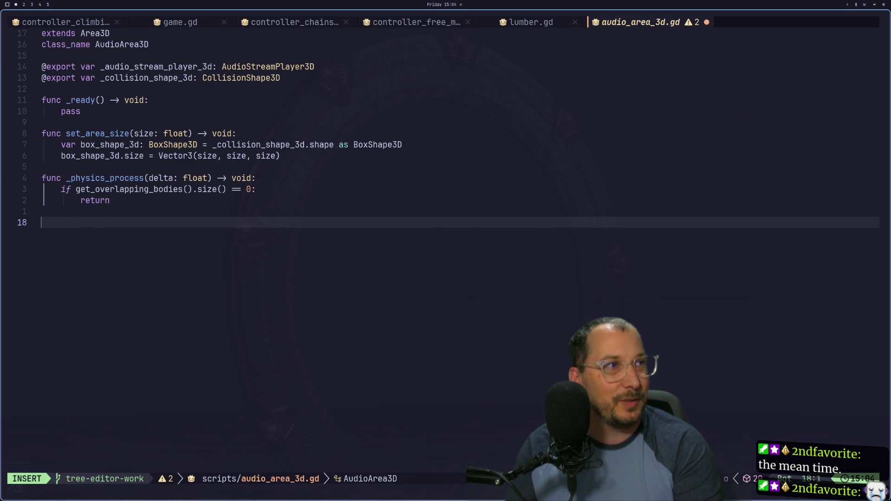
{"action": "key", "text": "super+2"}
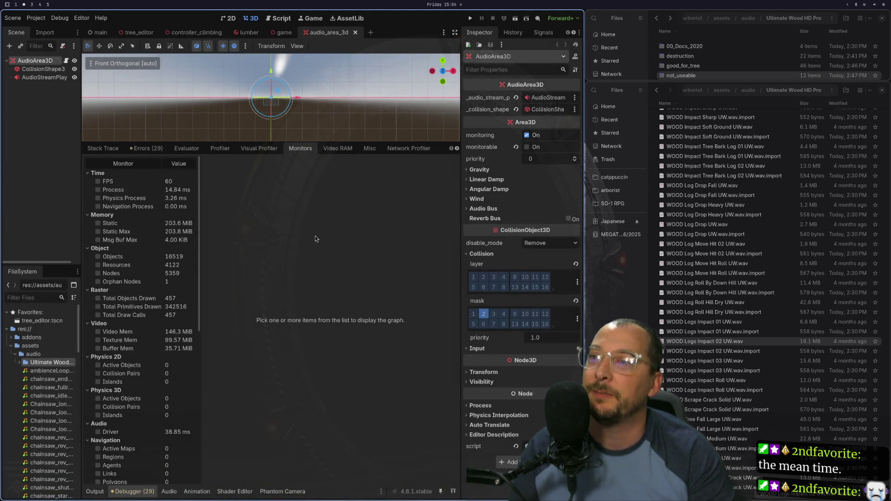
{"action": "key", "text": "super+1"}
{"action": "key", "text": "super+4"}
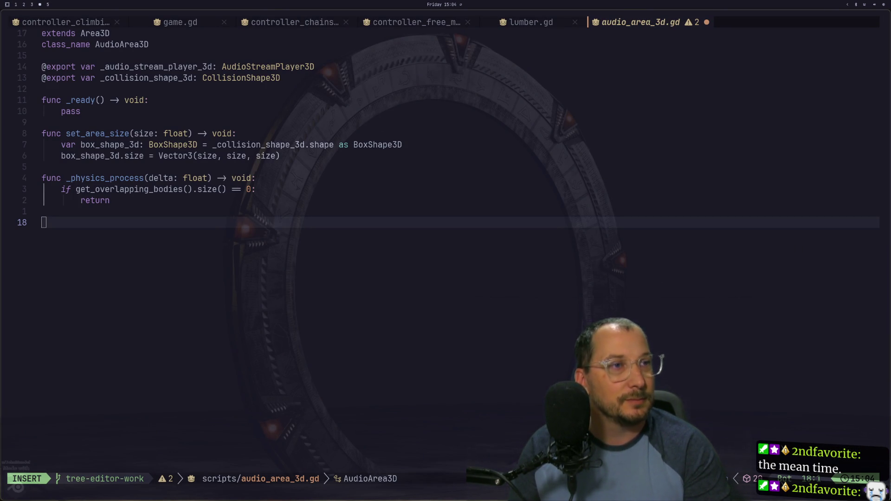
{"action": "key", "text": "super+2"}
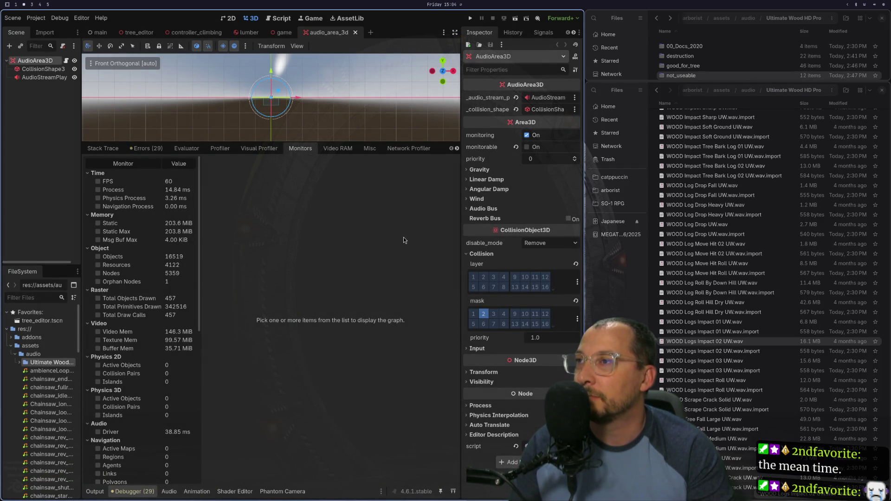
{"action": "key", "text": "super+1"}
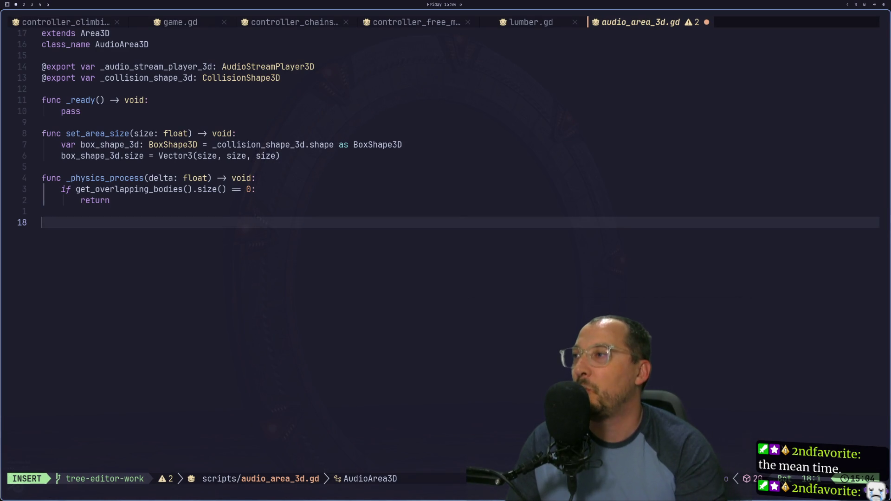
{"action": "key", "text": "BackSpace"}
{"action": "key", "text": "BackSpace"}
{"action": "key", "text": "Return"}
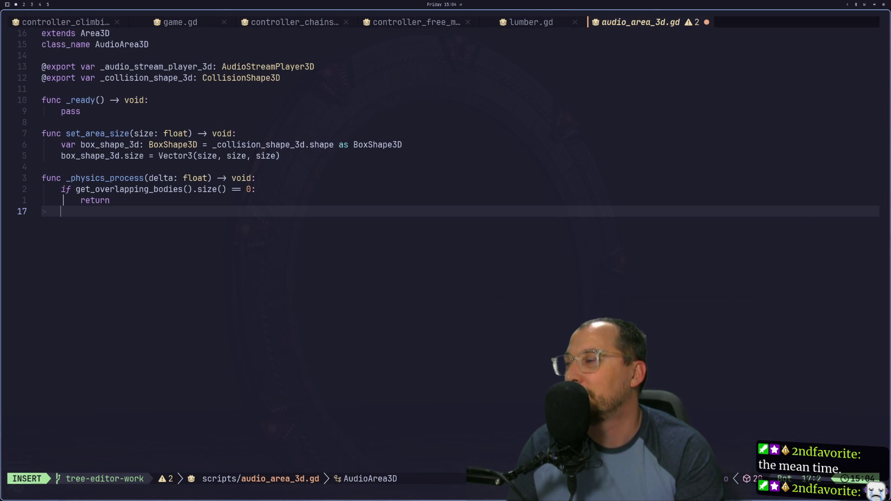
Add another blank line below return, checking the Godot editor between edits.
{"action": "key", "text": "super+2"}
{"action": "key", "text": "super+1"}
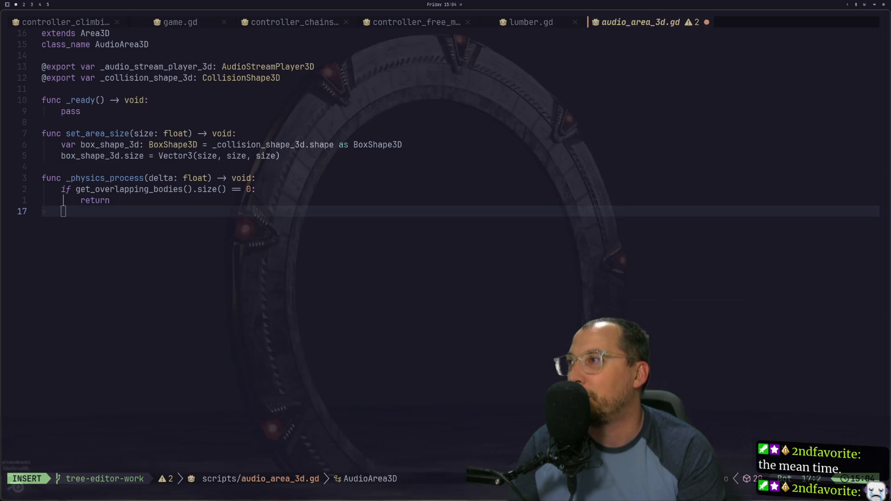
{"action": "key", "text": "Return"}
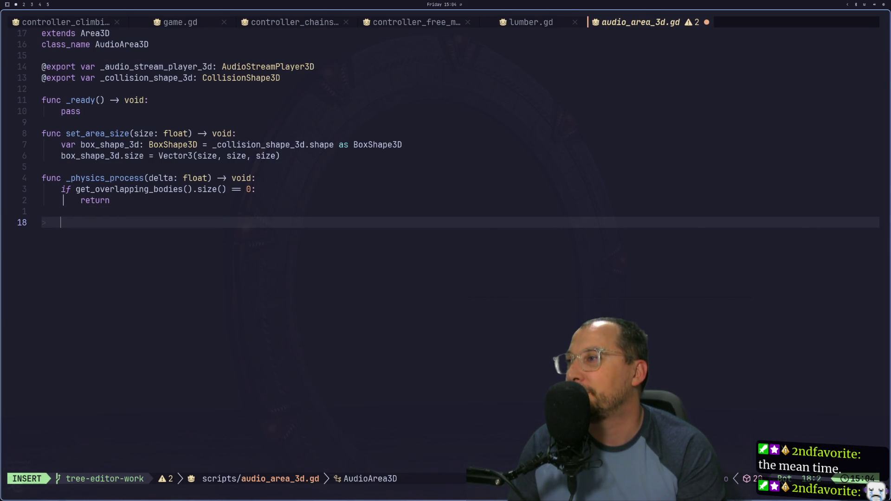
{"action": "key", "text": "super+2"}
{"action": "key", "text": "super+1"}
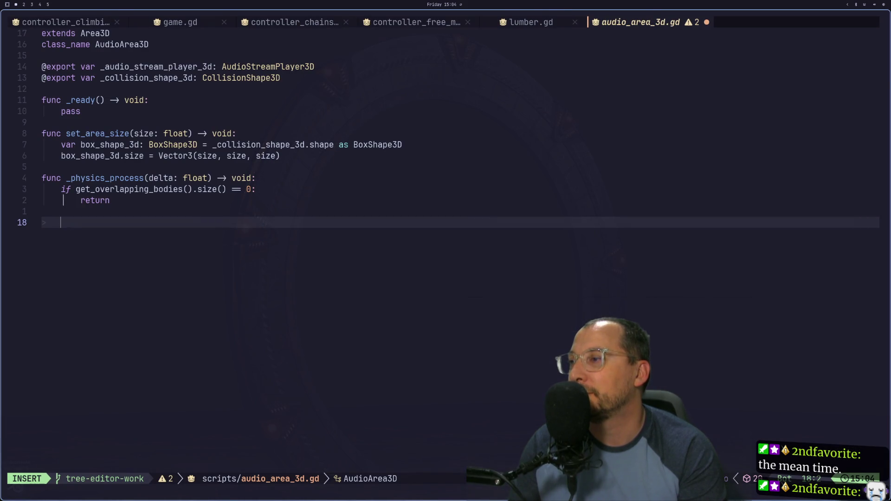
{"action": "key", "text": "super+2"}
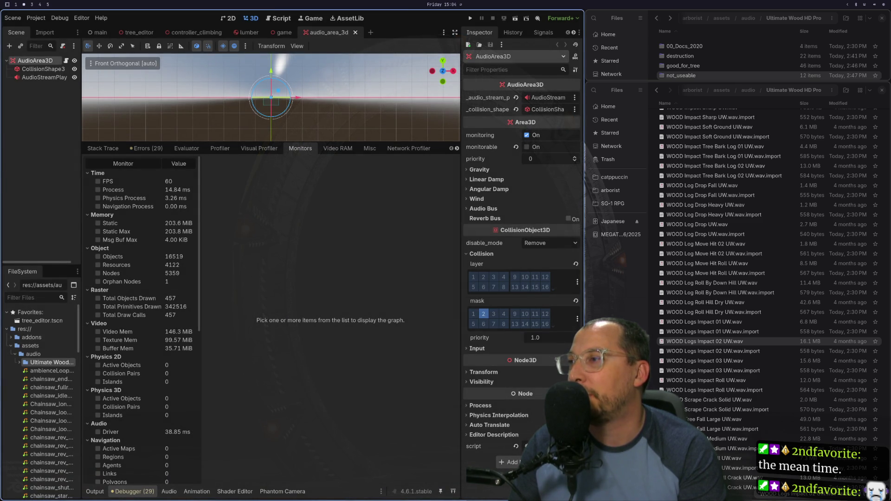
{"action": "key", "text": "super+1"}
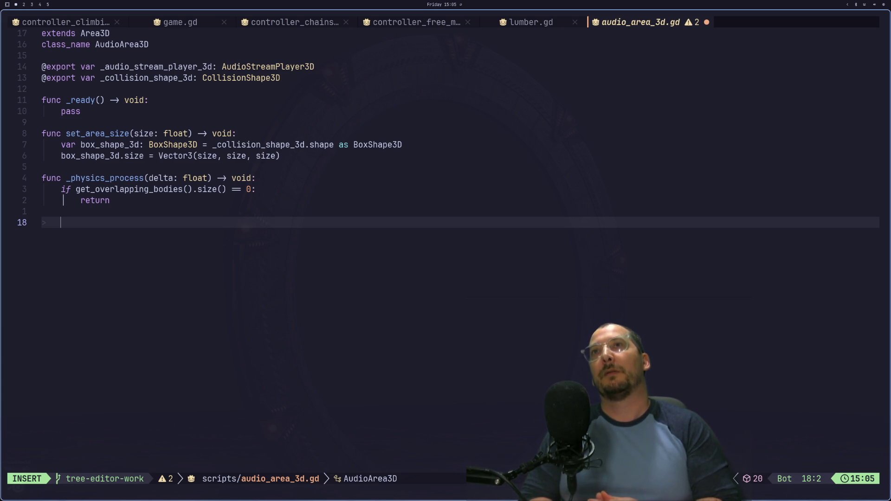
Switch to the workspace showing the Godot documentation.
{"action": "key", "text": "super+2"}
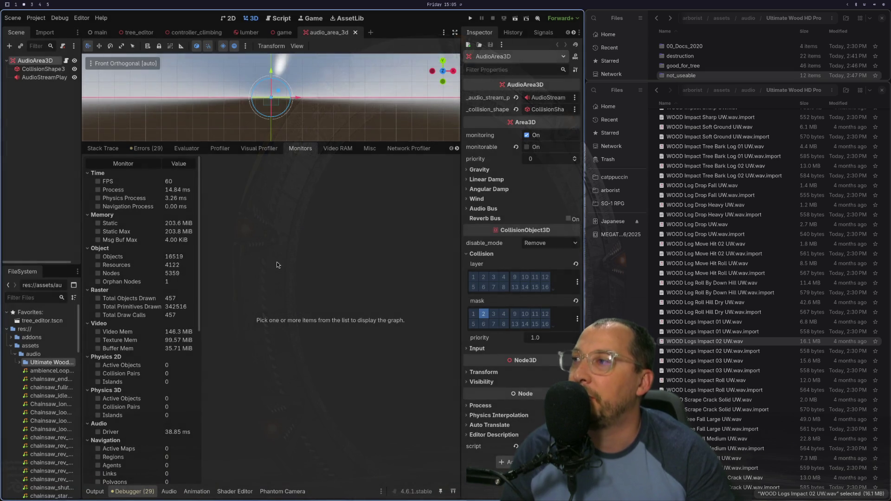
{"action": "key", "text": "super+3"}
{"action": "scroll", "coordinate": [634, 203], "scroll_direction": "up", "scroll_amount": 10}
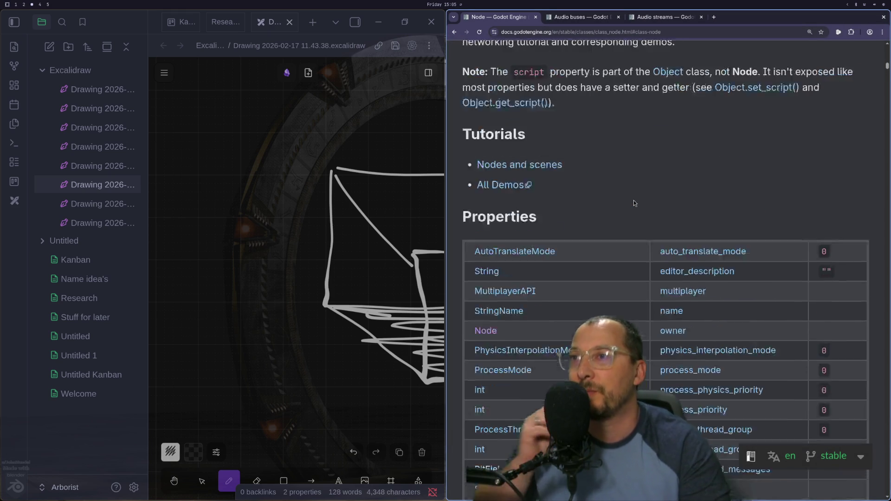
Search the docs for 'rigidbody3d', open RigidBody3D, and jump to max_contacts_reported.
{"action": "scroll", "coordinate": [634, 203], "scroll_direction": "up", "scroll_amount": 15}
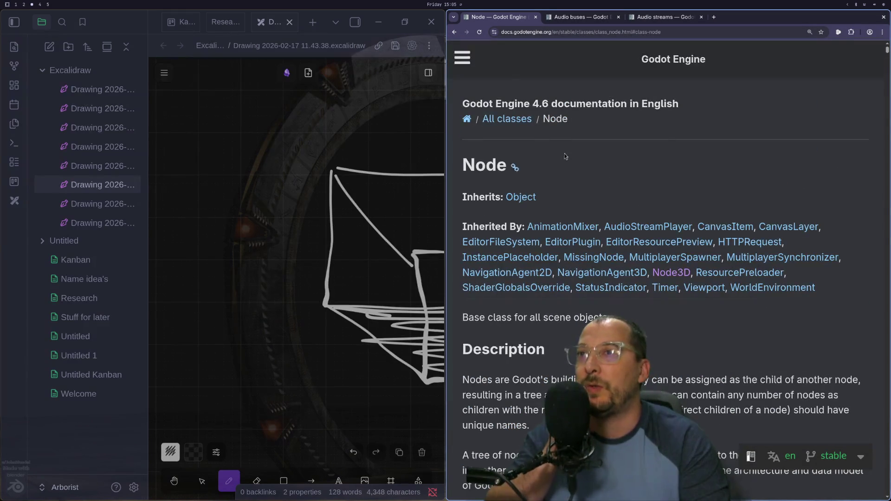
{"action": "left_click", "coordinate": [463, 58]}
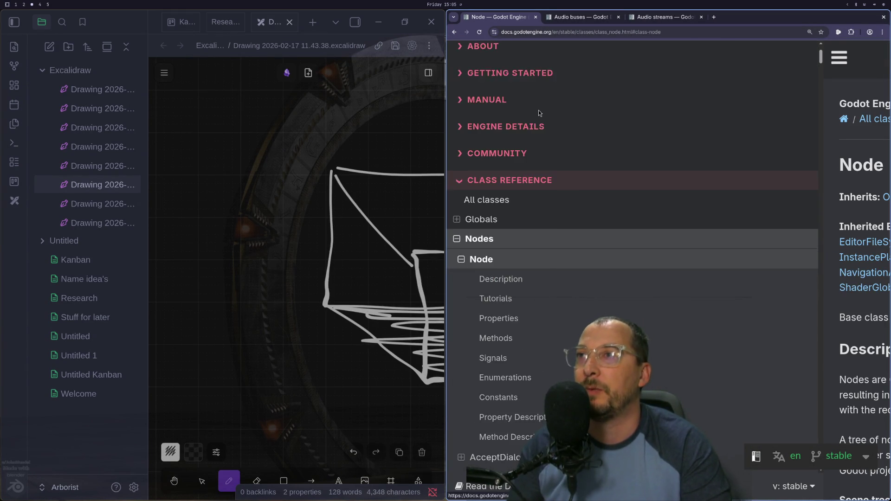
{"action": "left_click", "coordinate": [538, 110]}
{"action": "type", "text": "rig"}
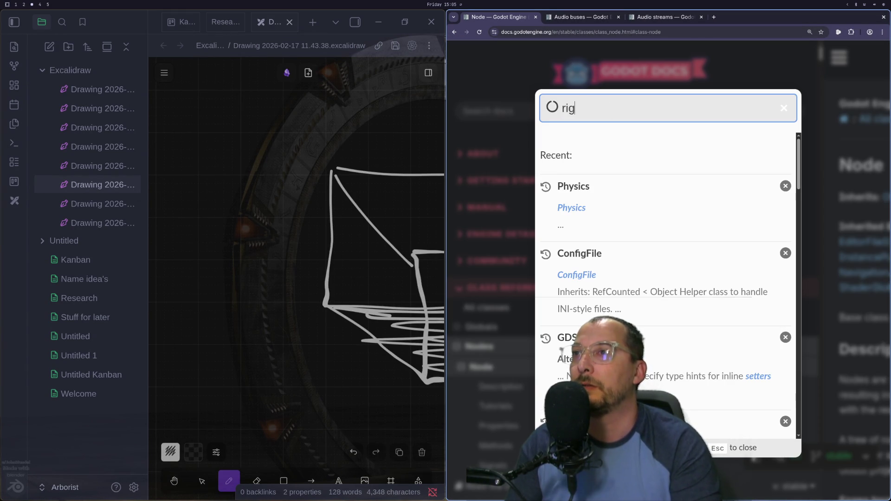
{"action": "type", "text": "idbody3d"}
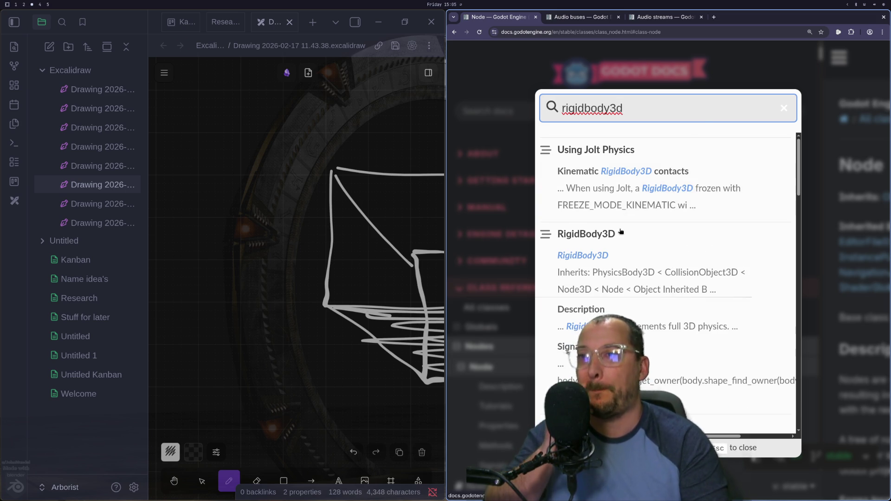
{"action": "left_click", "coordinate": [620, 233]}
{"action": "scroll", "coordinate": [706, 272], "scroll_direction": "down", "scroll_amount": 15}
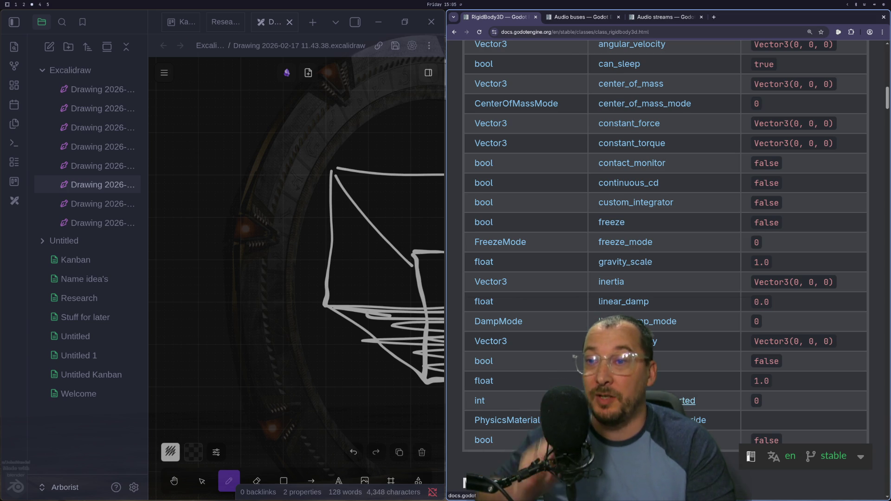
{"action": "left_click", "coordinate": [688, 402]}
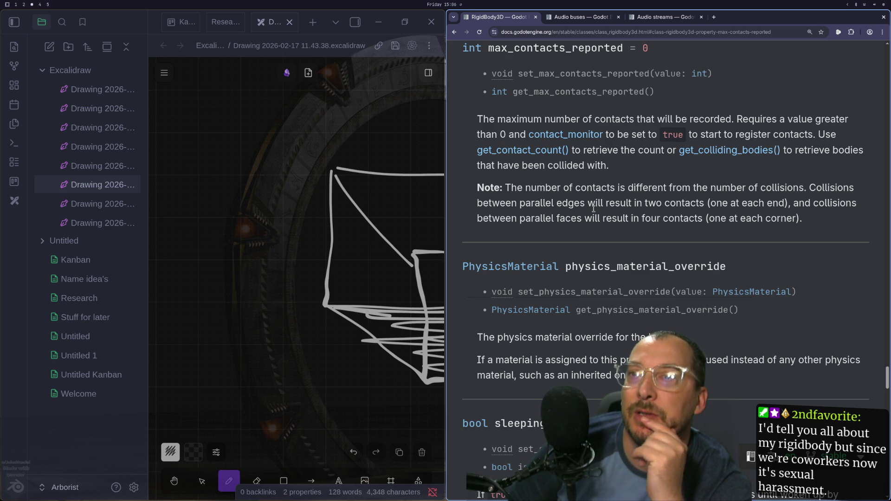
Scroll back up through the RigidBody3D properties, then down to its Methods table.
{"action": "scroll", "coordinate": [597, 210], "scroll_direction": "up", "scroll_amount": 10}
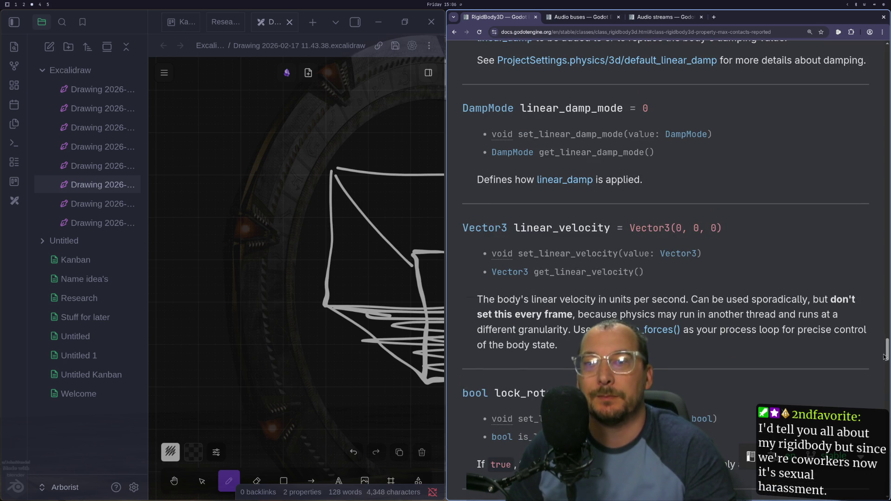
{"action": "mouse_move", "coordinate": [886, 351]}
{"action": "left_mouse_down"}
{"action": "mouse_move", "coordinate": [880, 163]}
{"action": "mouse_move", "coordinate": [863, 49]}
{"action": "mouse_move", "coordinate": [857, 126]}
{"action": "mouse_move", "coordinate": [857, 99]}
{"action": "left_mouse_up"}
{"action": "scroll", "coordinate": [781, 134], "scroll_direction": "up", "scroll_amount": 3}
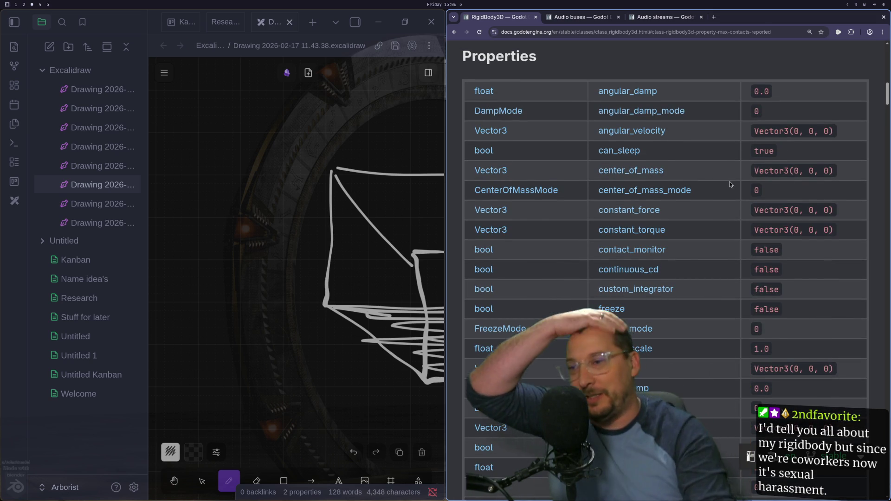
{"action": "scroll", "coordinate": [705, 213], "scroll_direction": "down", "scroll_amount": 5}
{"action": "scroll", "coordinate": [725, 261], "scroll_direction": "down", "scroll_amount": 5}
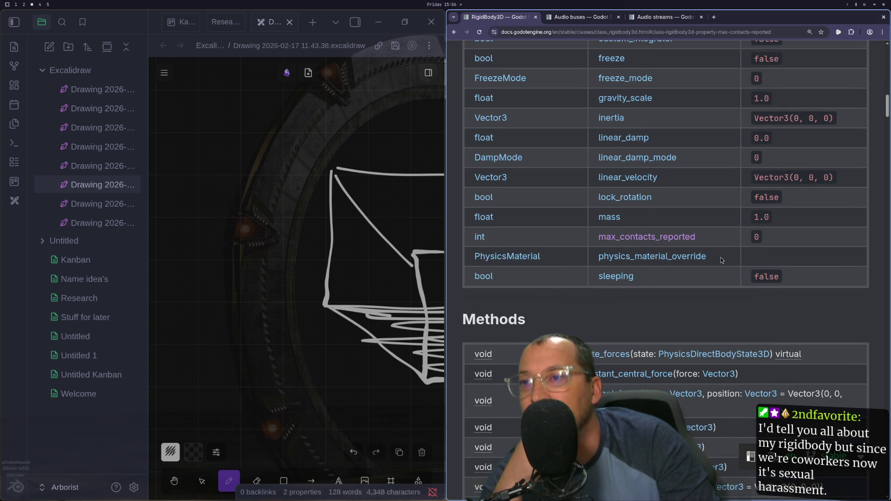
{"action": "scroll", "coordinate": [721, 259], "scroll_direction": "down", "scroll_amount": 1}
{"action": "scroll", "coordinate": [722, 259], "scroll_direction": "down", "scroll_amount": 6}
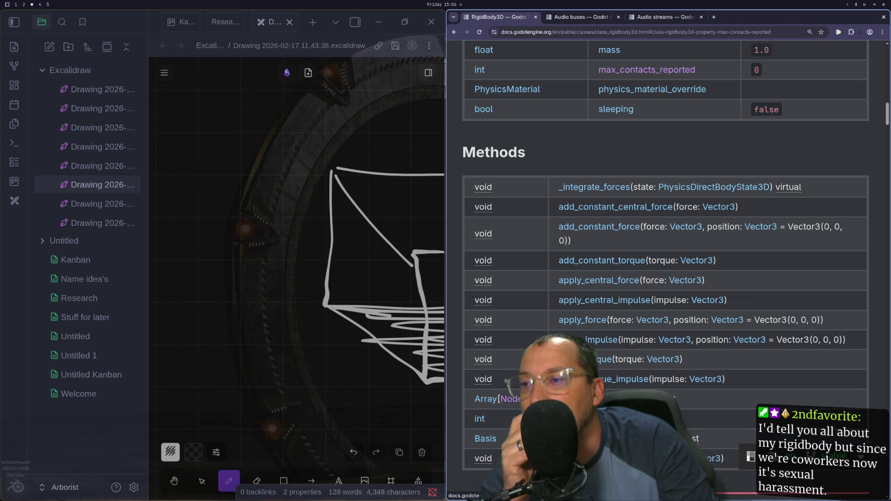
{"action": "left_click", "coordinate": [580, 399]}
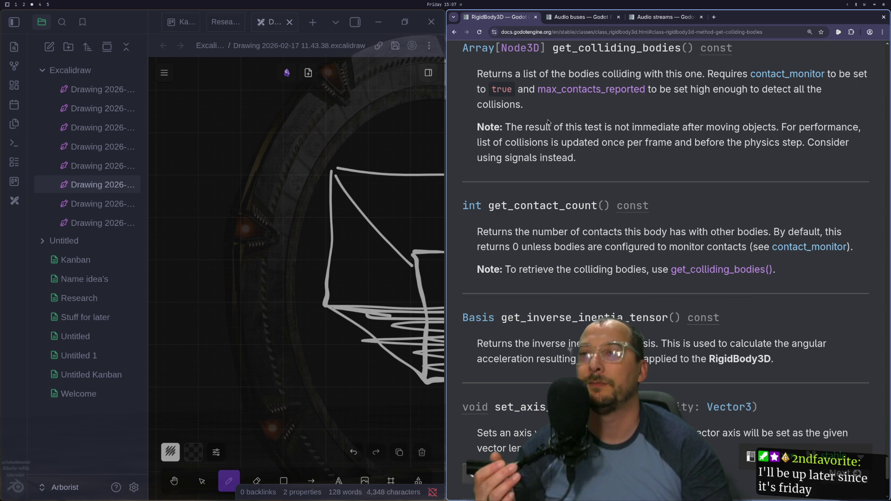
{"action": "key", "text": "super+Left"}
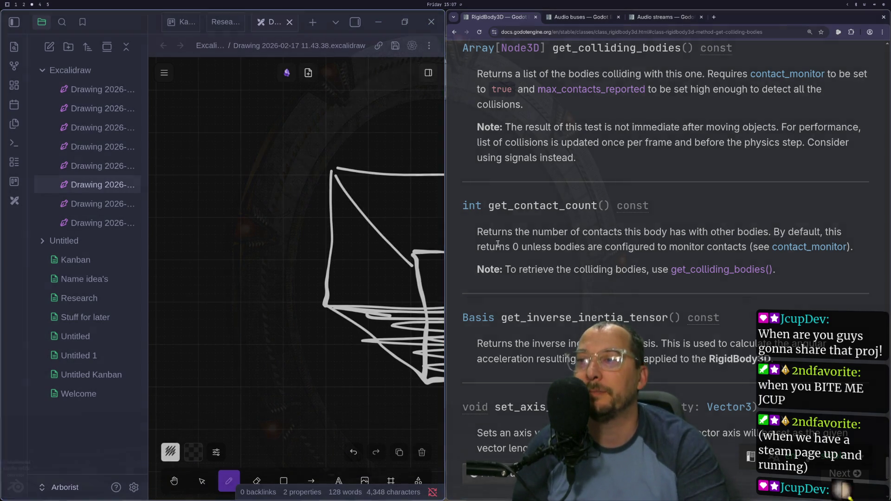
{"action": "scroll", "coordinate": [502, 245], "scroll_direction": "down", "scroll_amount": 5}
{"action": "scroll", "coordinate": [517, 225], "scroll_direction": "up", "scroll_amount": 20}
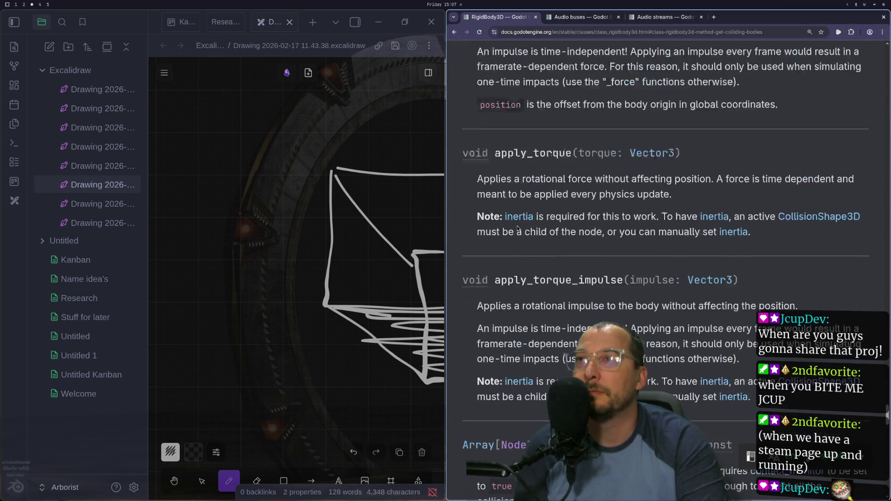
{"action": "scroll", "coordinate": [517, 226], "scroll_direction": "up", "scroll_amount": 20}
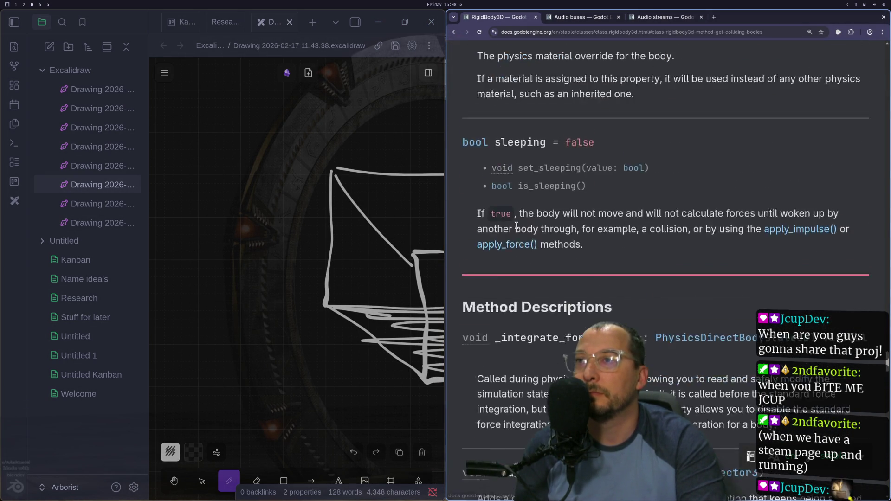
{"action": "scroll", "coordinate": [516, 226], "scroll_direction": "up", "scroll_amount": 2}
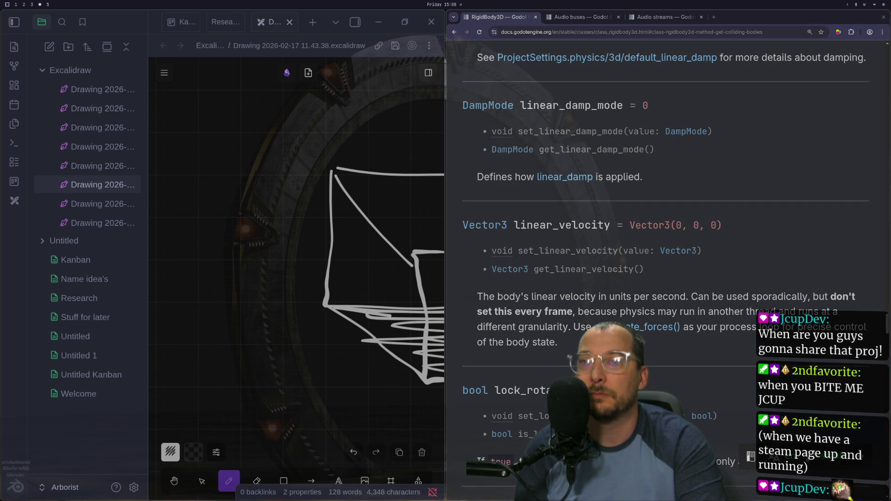
{"action": "scroll", "coordinate": [888, 330], "scroll_direction": "up", "scroll_amount": 15}
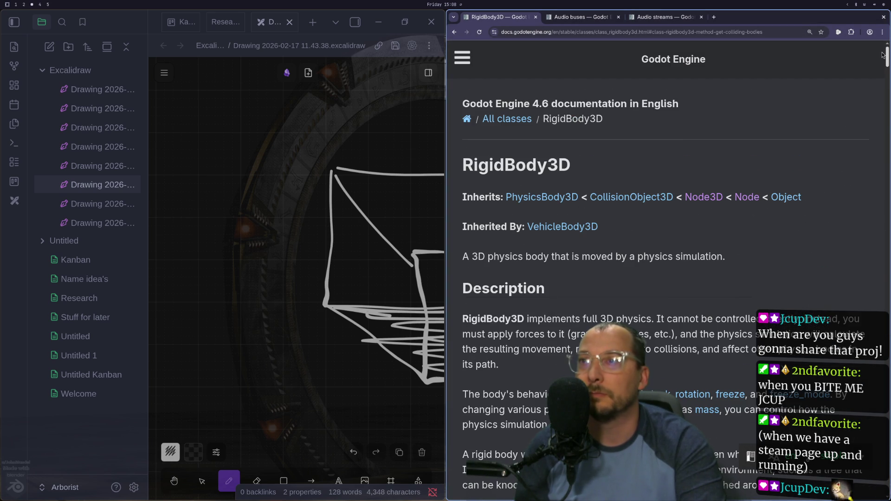
Open the PhysicsBody3D reference from the Inherits line and skim it.
{"action": "left_click", "coordinate": [556, 197]}
{"action": "scroll", "coordinate": [572, 207], "scroll_direction": "down", "scroll_amount": 3}
{"action": "scroll", "coordinate": [573, 211], "scroll_direction": "down", "scroll_amount": 3}
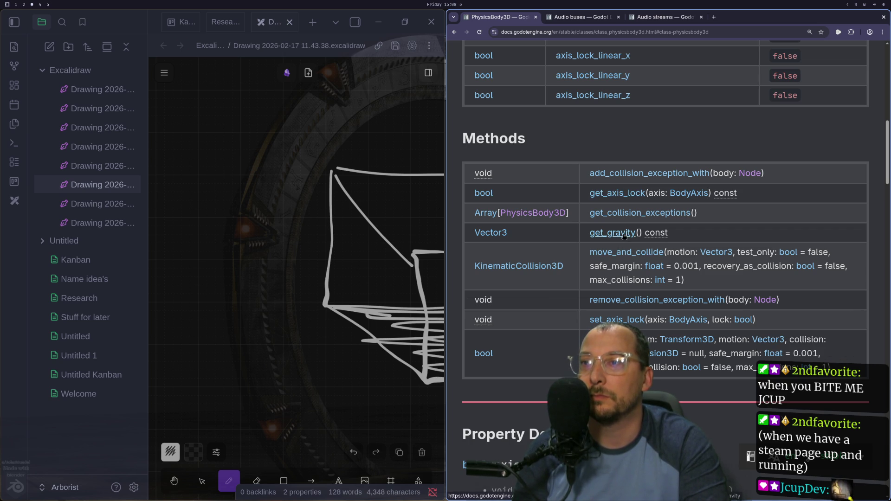
{"action": "scroll", "coordinate": [611, 214], "scroll_direction": "up", "scroll_amount": 15}
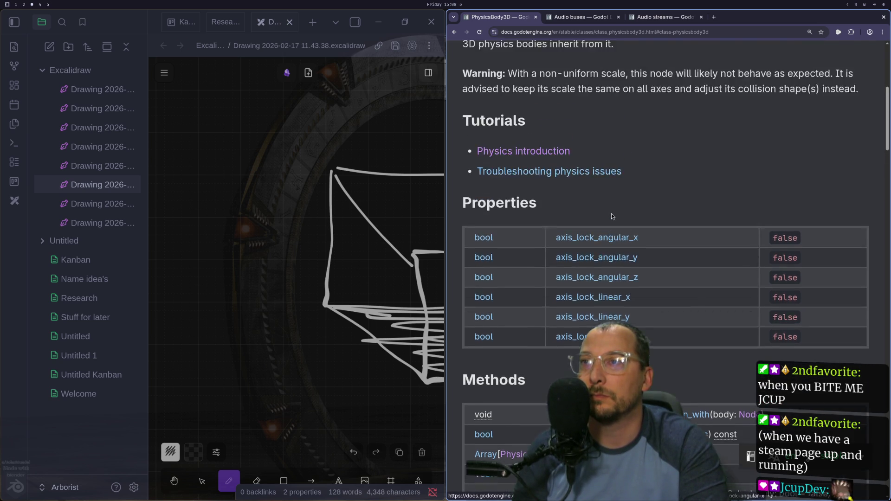
{"action": "scroll", "coordinate": [611, 213], "scroll_direction": "up", "scroll_amount": 3}
Follow the CollisionObject3D link and scroll through that class reference.
{"action": "left_click", "coordinate": [545, 195]}
{"action": "scroll", "coordinate": [628, 238], "scroll_direction": "down", "scroll_amount": 8}
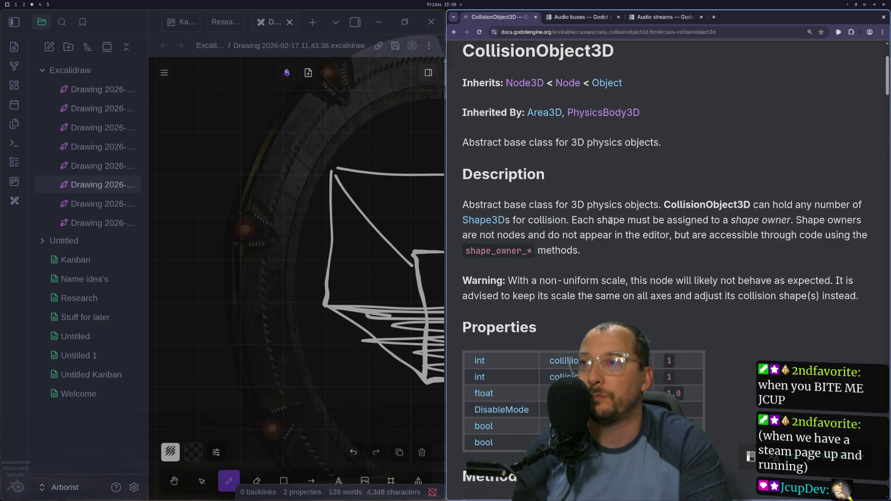
{"action": "scroll", "coordinate": [569, 270], "scroll_direction": "down", "scroll_amount": 5}
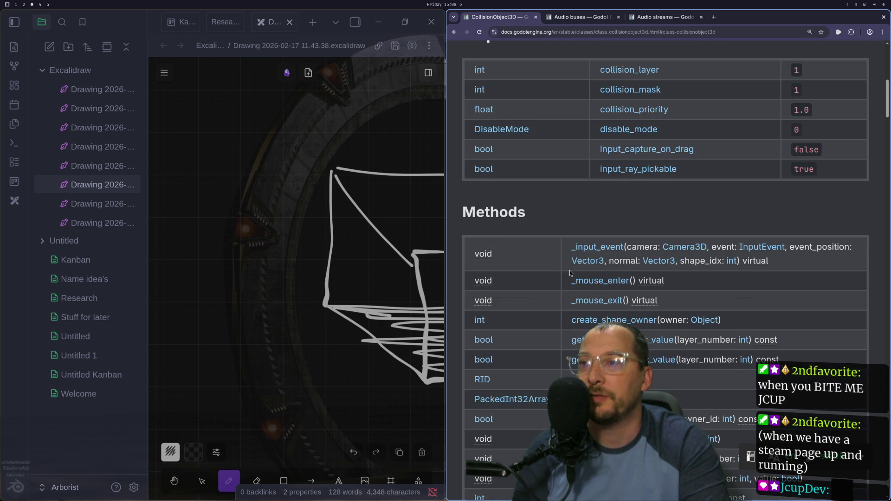
{"action": "scroll", "coordinate": [563, 241], "scroll_direction": "down", "scroll_amount": 2}
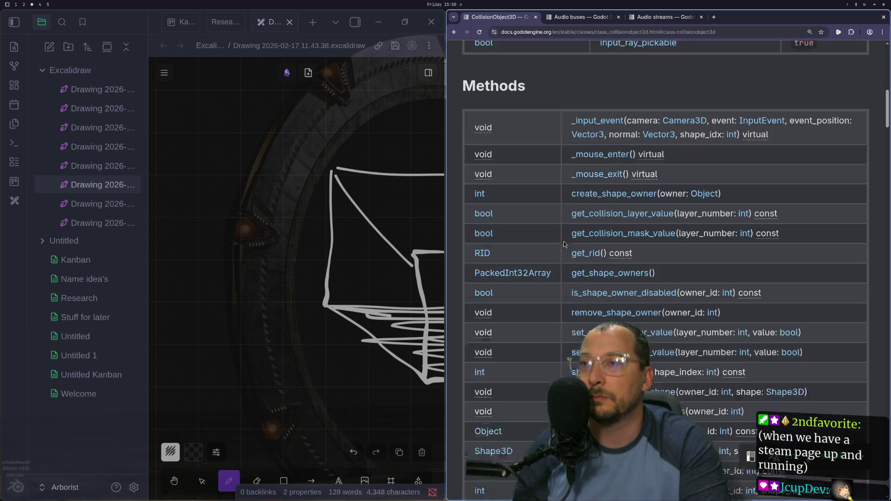
{"action": "scroll", "coordinate": [560, 278], "scroll_direction": "down", "scroll_amount": 2}
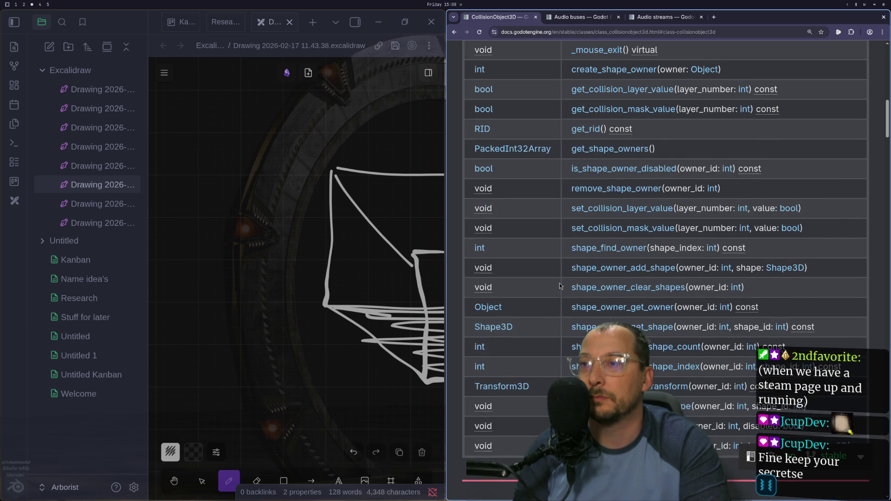
{"action": "scroll", "coordinate": [560, 282], "scroll_direction": "up", "scroll_amount": 5}
{"action": "scroll", "coordinate": [560, 282], "scroll_direction": "up", "scroll_amount": 10}
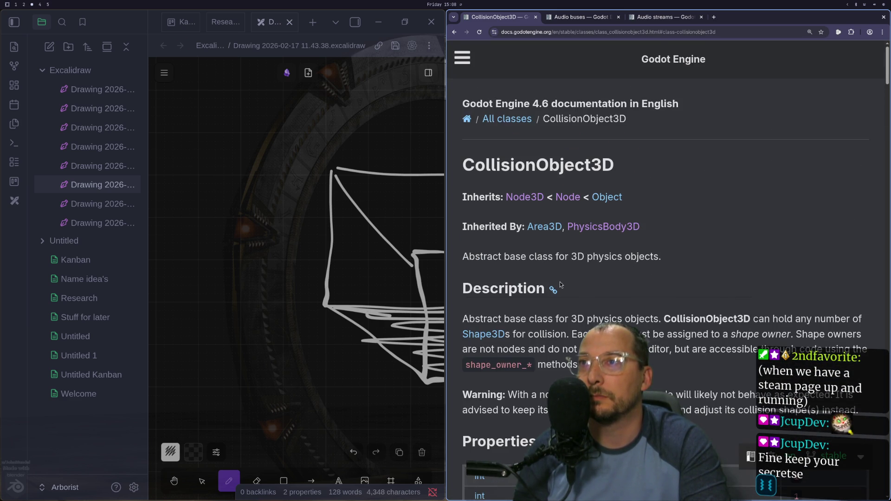
{"action": "scroll", "coordinate": [556, 268], "scroll_direction": "down", "scroll_amount": 5}
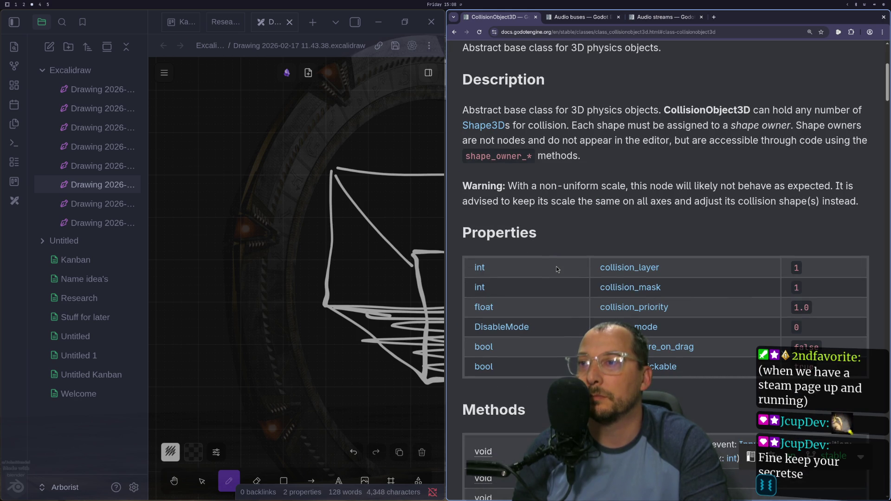
{"action": "scroll", "coordinate": [556, 269], "scroll_direction": "up", "scroll_amount": 5}
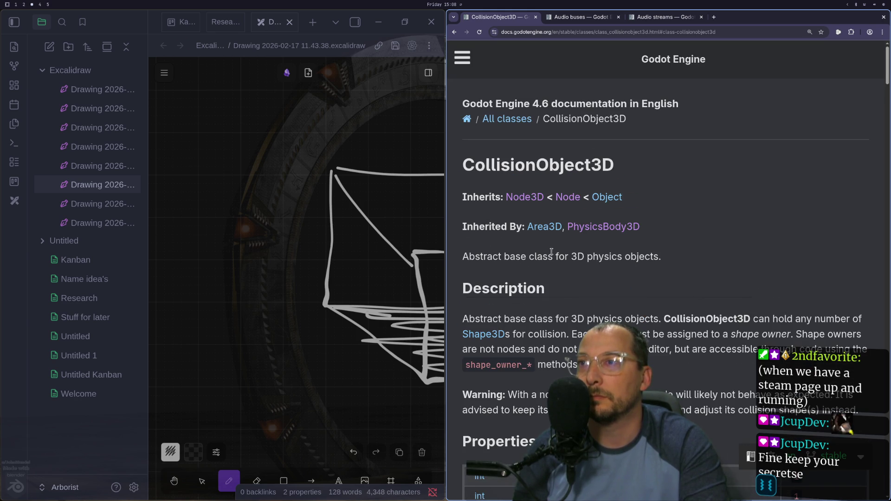
Go back to the RigidBody3D page and jump to the linear_velocity property description.
{"action": "left_click", "coordinate": [603, 226]}
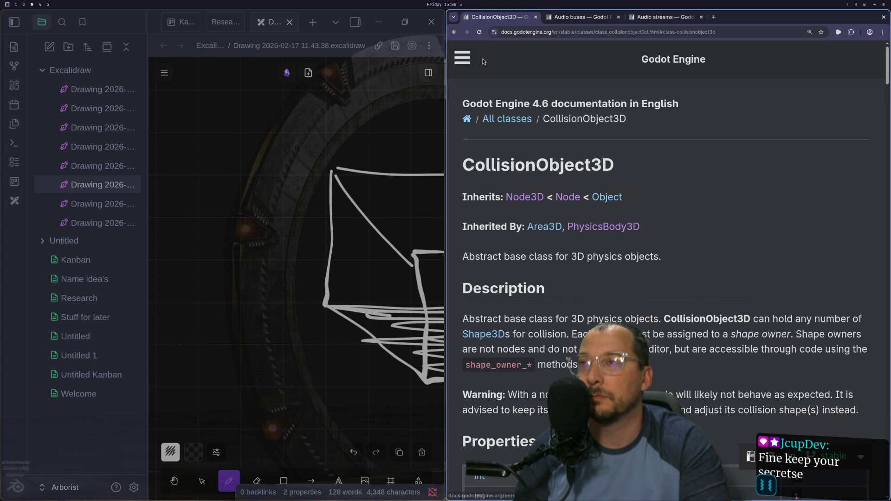
{"action": "left_click", "coordinate": [452, 34]}
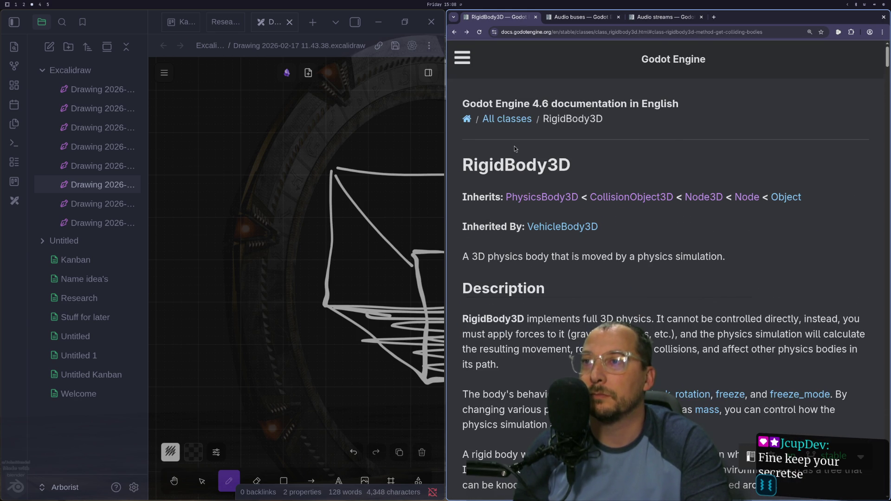
{"action": "scroll", "coordinate": [514, 145], "scroll_direction": "down", "scroll_amount": 3}
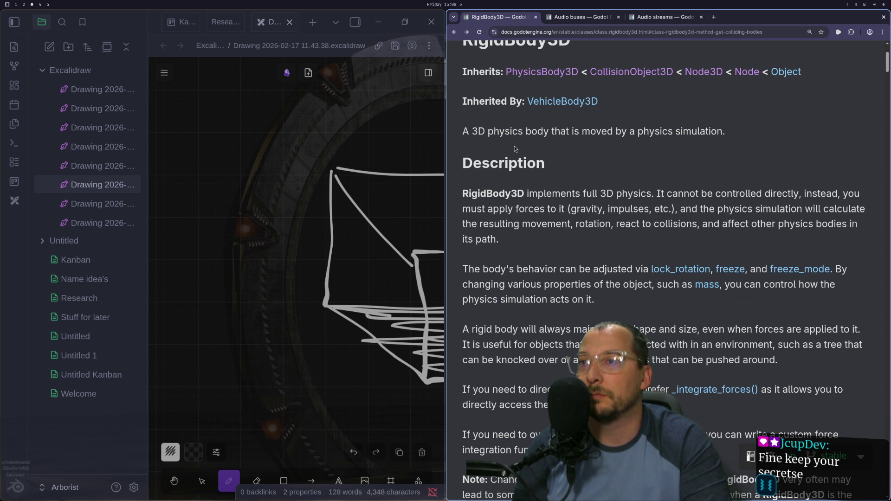
{"action": "scroll", "coordinate": [514, 144], "scroll_direction": "down", "scroll_amount": 3}
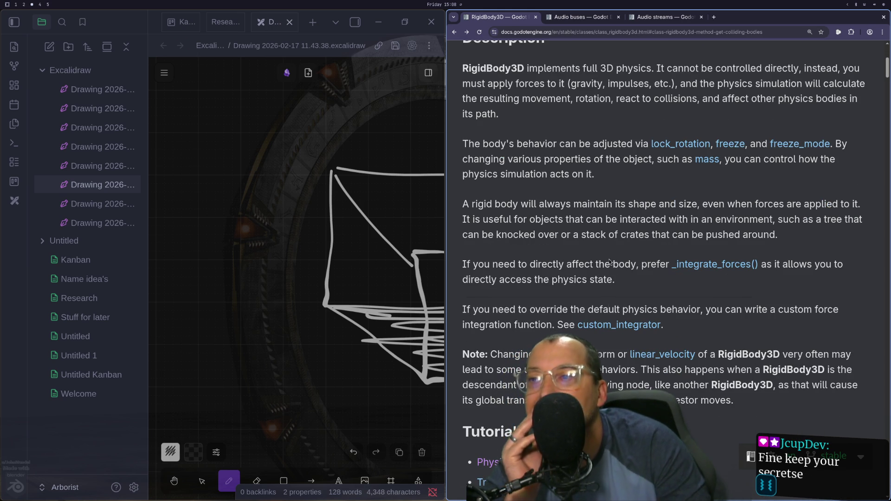
{"action": "left_click", "coordinate": [634, 355]}
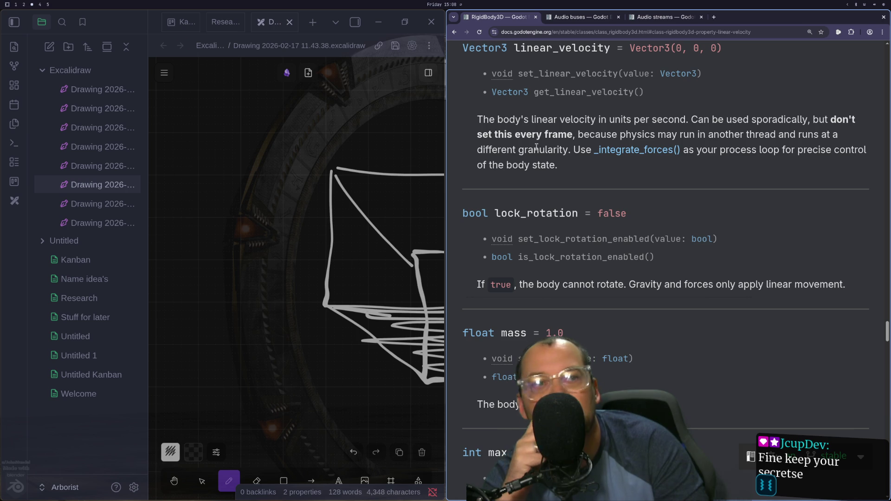
Scroll to the Methods table and highlight the get_contact_count method name.
{"action": "scroll", "coordinate": [542, 171], "scroll_direction": "up", "scroll_amount": 4}
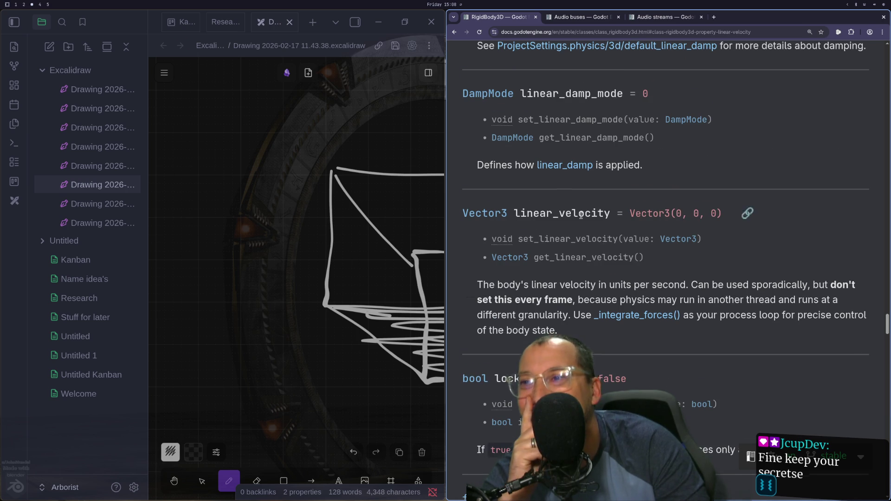
{"action": "mouse_move", "coordinate": [887, 330]}
{"action": "left_mouse_down"}
{"action": "mouse_move", "coordinate": [886, 47]}
{"action": "mouse_move", "coordinate": [883, 129]}
{"action": "mouse_move", "coordinate": [882, 113]}
{"action": "left_mouse_up"}
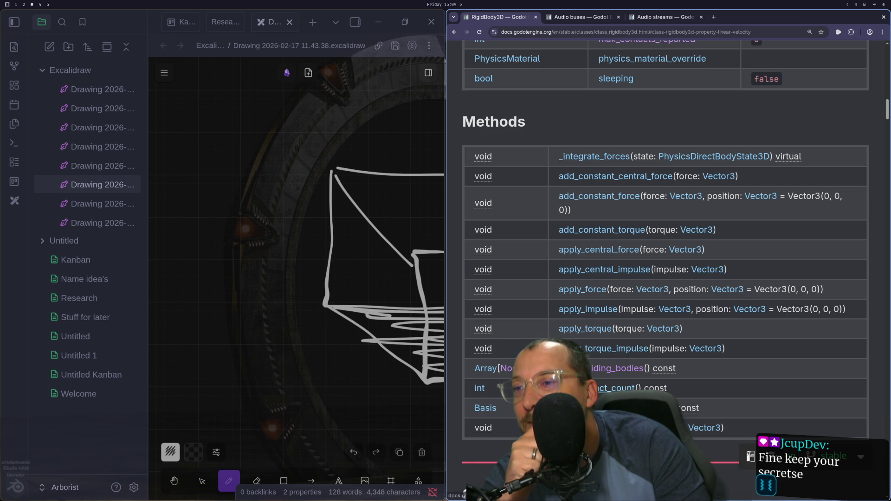
{"action": "left_click_drag", "start_coordinate": [619, 382], "coordinate": [634, 382]}
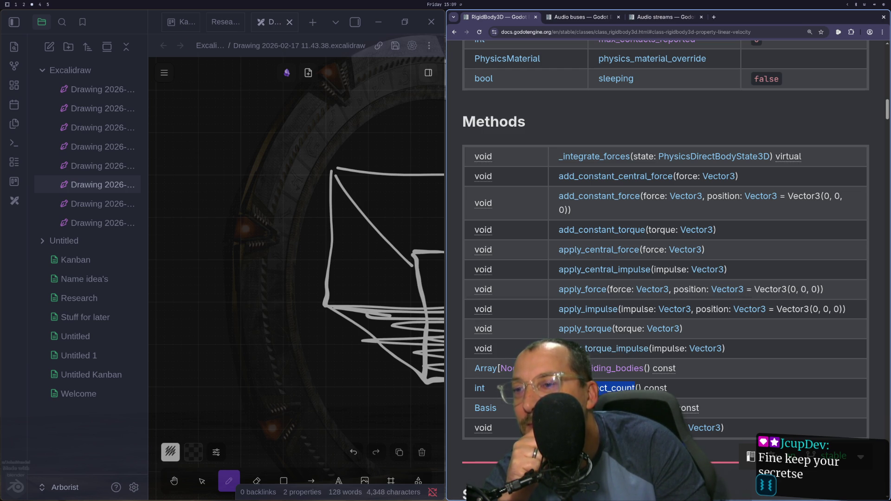
{"action": "left_click", "coordinate": [635, 388]}
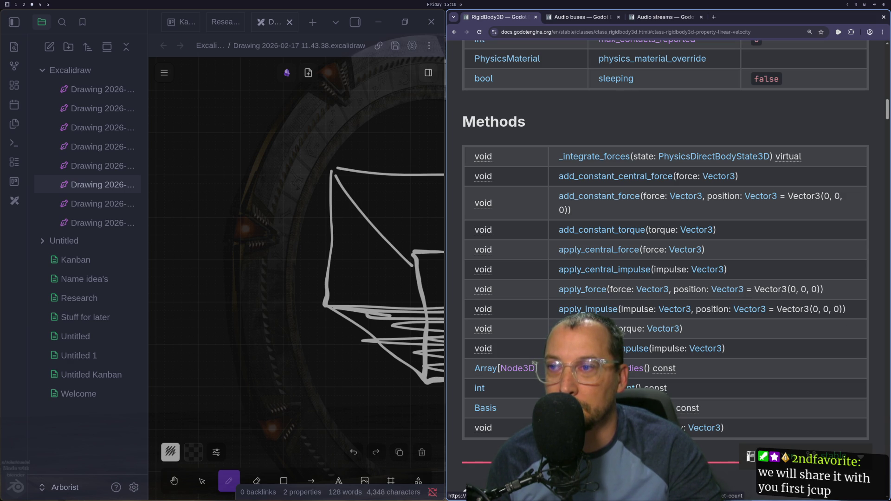
{"action": "scroll", "coordinate": [603, 388], "scroll_direction": "down", "scroll_amount": 3}
{"action": "scroll", "coordinate": [659, 269], "scroll_direction": "up", "scroll_amount": 10}
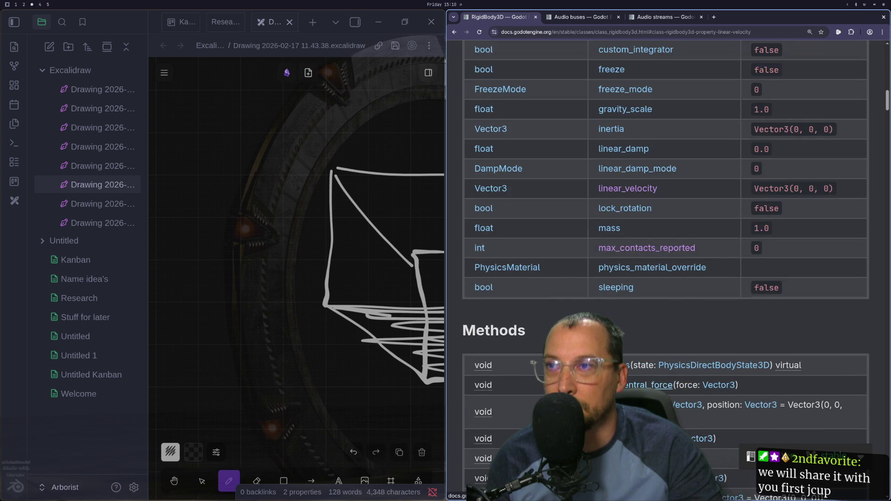
{"action": "scroll", "coordinate": [659, 269], "scroll_direction": "down", "scroll_amount": 15}
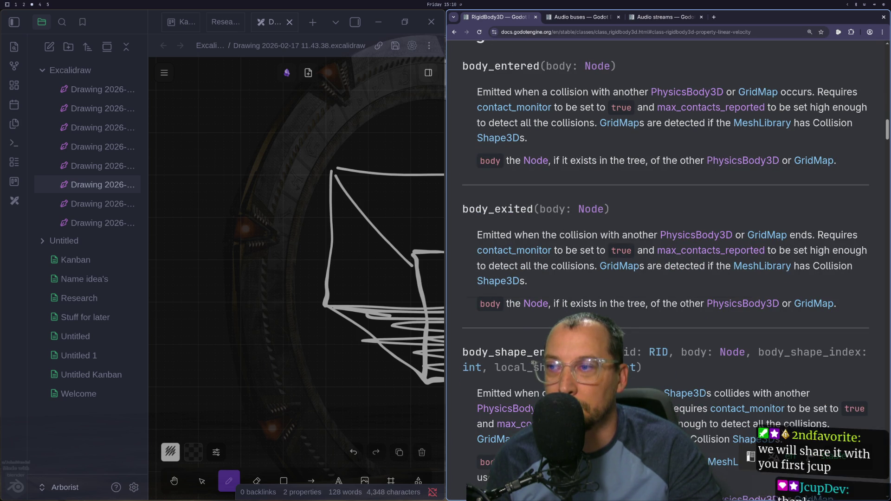
{"action": "scroll", "coordinate": [666, 269], "scroll_direction": "down", "scroll_amount": 4}
{"action": "scroll", "coordinate": [665, 269], "scroll_direction": "down", "scroll_amount": 3}
{"action": "scroll", "coordinate": [665, 269], "scroll_direction": "up", "scroll_amount": 15}
{"action": "scroll", "coordinate": [665, 269], "scroll_direction": "up", "scroll_amount": 4}
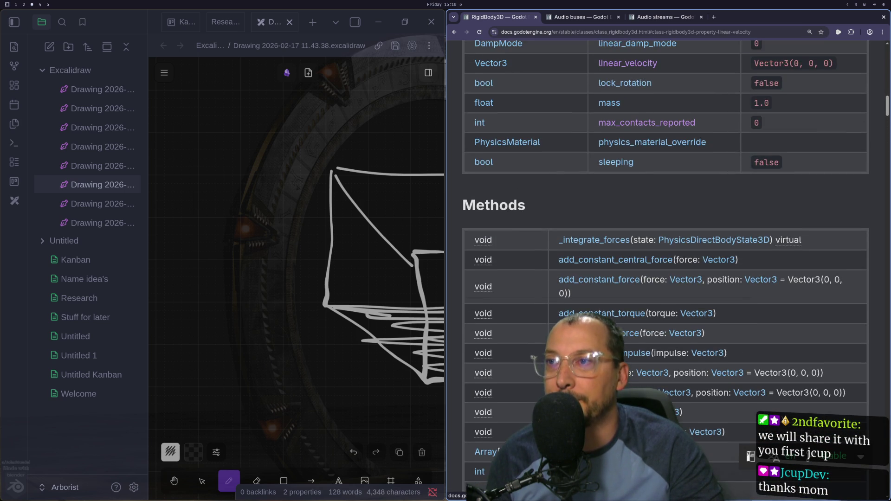
{"action": "scroll", "coordinate": [659, 333], "scroll_direction": "up", "scroll_amount": 2}
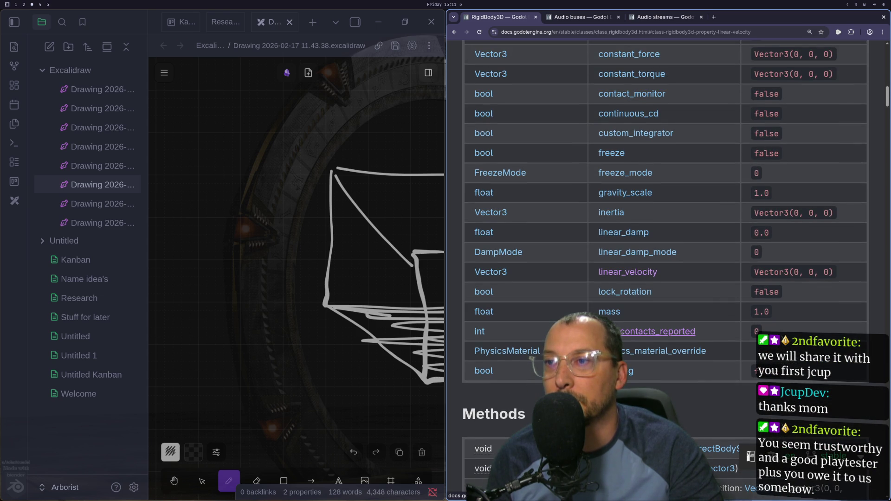
{"action": "scroll", "coordinate": [658, 333], "scroll_direction": "up", "scroll_amount": 3}
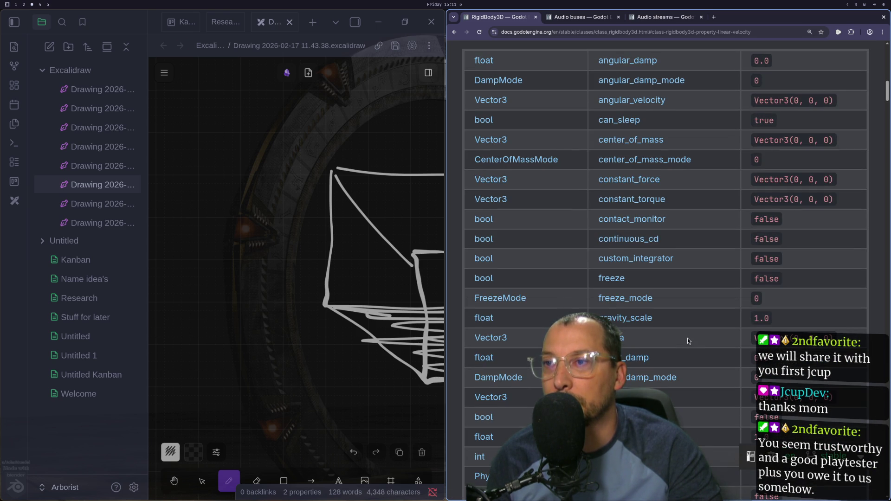
{"action": "scroll", "coordinate": [687, 341], "scroll_direction": "up", "scroll_amount": 1}
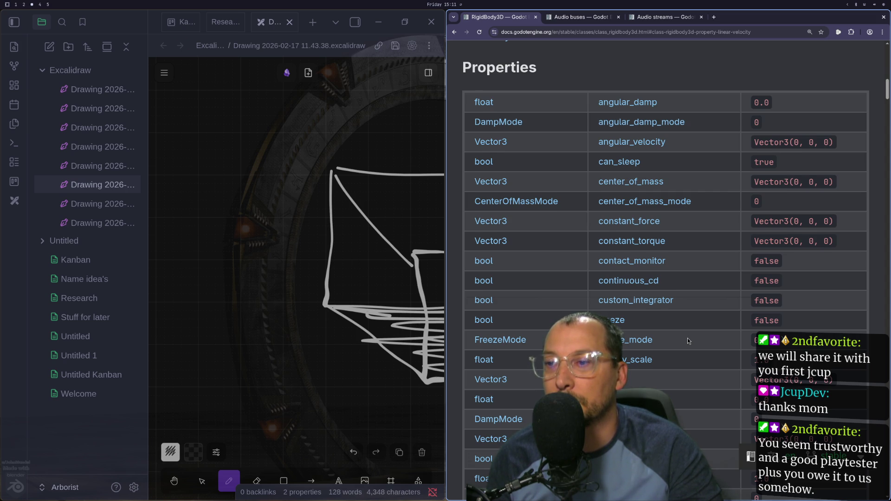
{"action": "scroll", "coordinate": [687, 341], "scroll_direction": "down", "scroll_amount": 2}
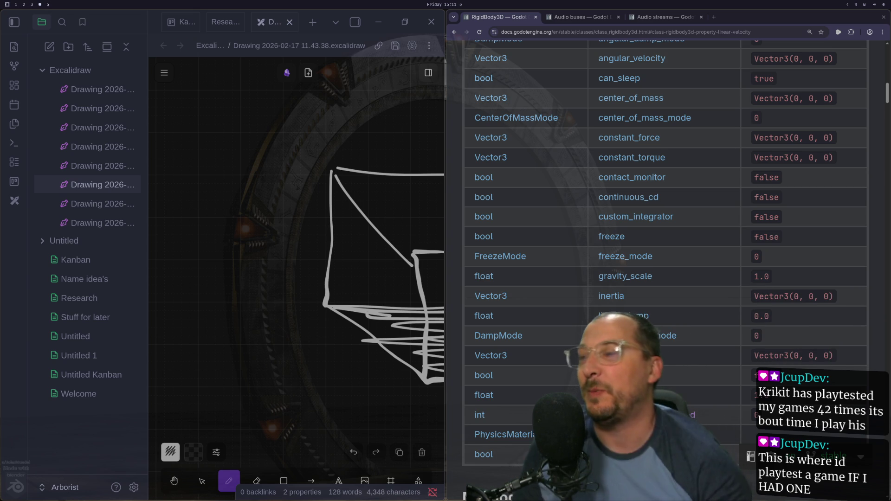
Leave Neovim via the workspaces and return to the RigidBody3D docs on workspace 3.
{"action": "key", "text": "super+1"}
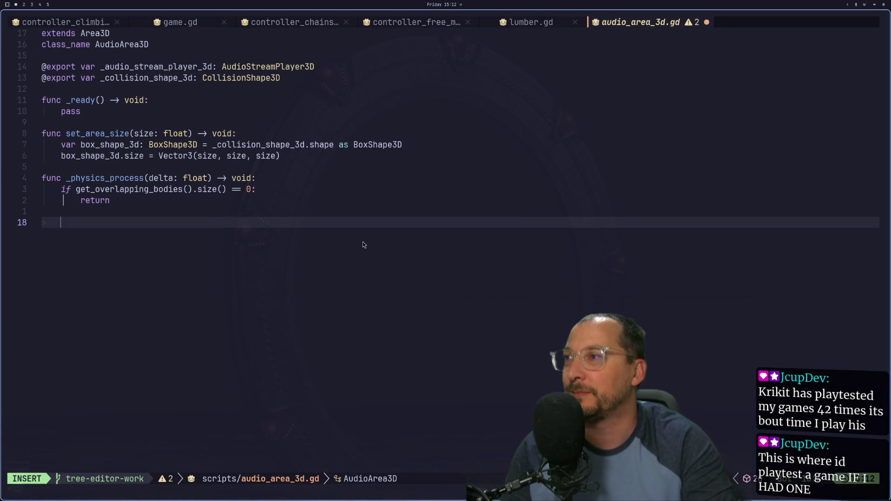
{"action": "key", "text": "super+4"}
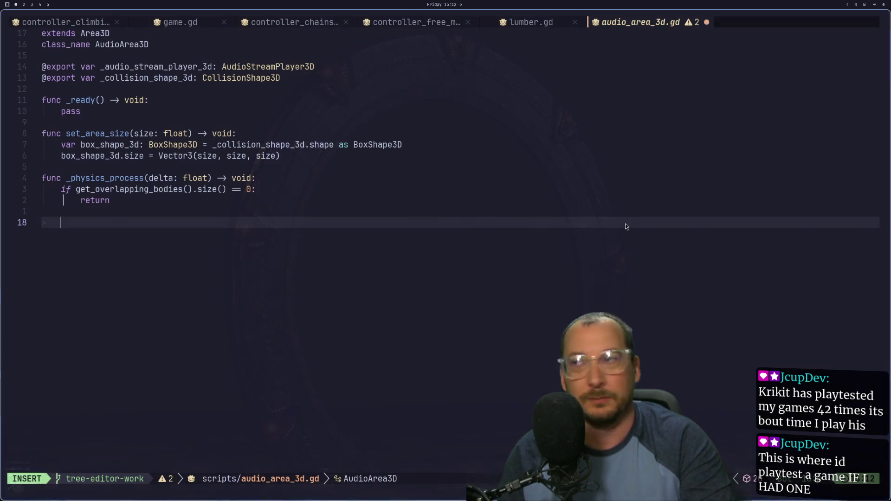
{"action": "key", "text": "super+2"}
{"action": "key", "text": "super+3"}
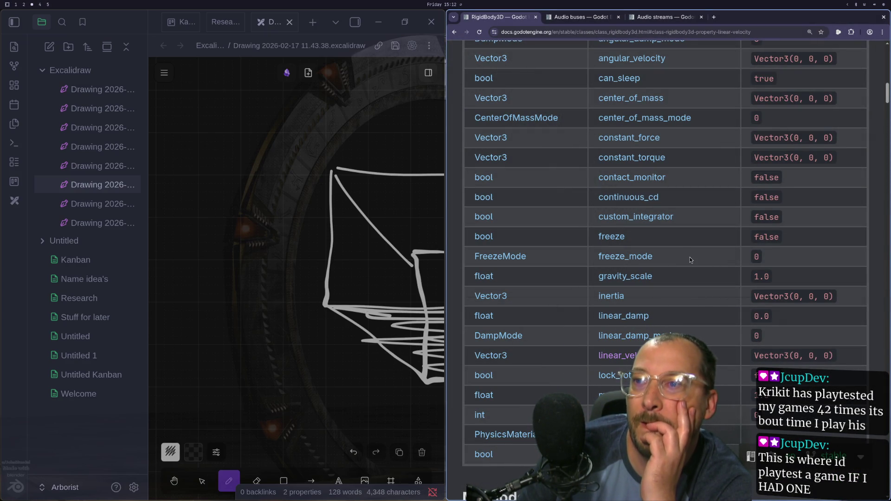
Open the full description of the RigidBody3D inertia property.
{"action": "left_click", "coordinate": [611, 296]}
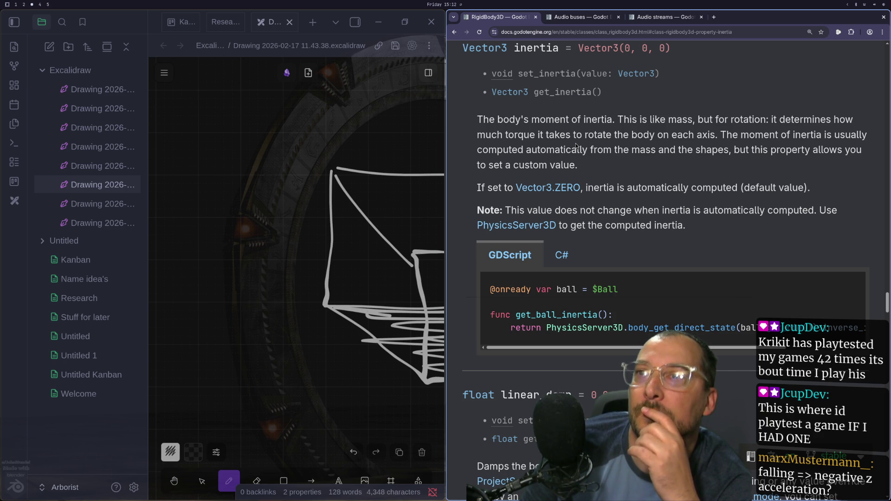
{"action": "key", "text": "super+1"}
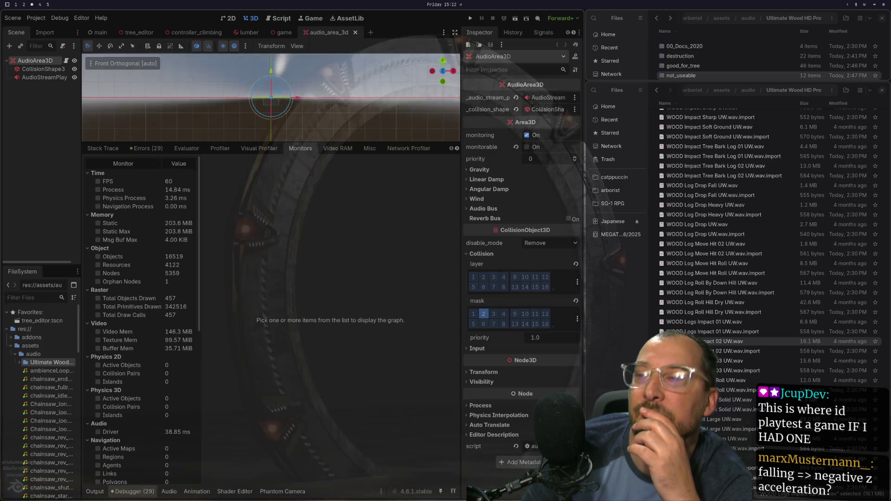
{"action": "key", "text": "super+2"}
{"action": "key", "text": "super+3"}
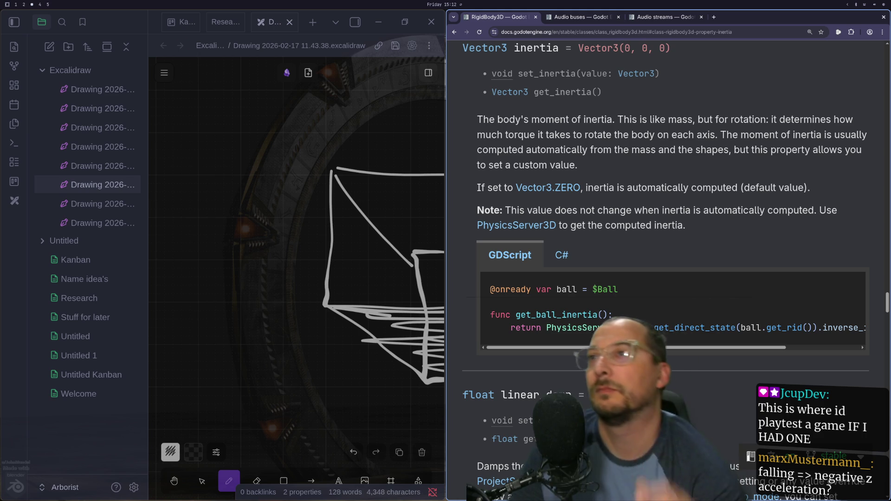
Scroll up to the freeze and custom_integrator property descriptions.
{"action": "scroll", "coordinate": [692, 261], "scroll_direction": "up", "scroll_amount": 10}
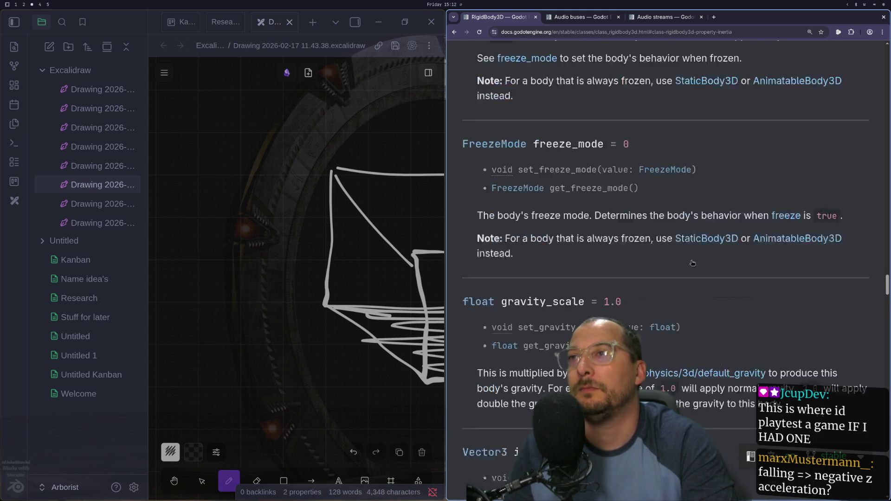
{"action": "key", "text": "super+1"}
{"action": "key", "text": "super+2"}
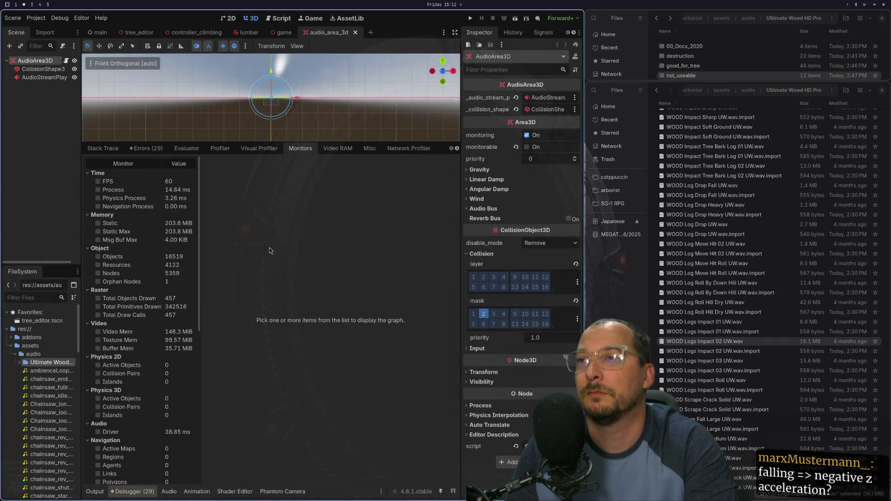
{"action": "key", "text": "super+3"}
{"action": "scroll", "coordinate": [670, 241], "scroll_direction": "up", "scroll_amount": 5}
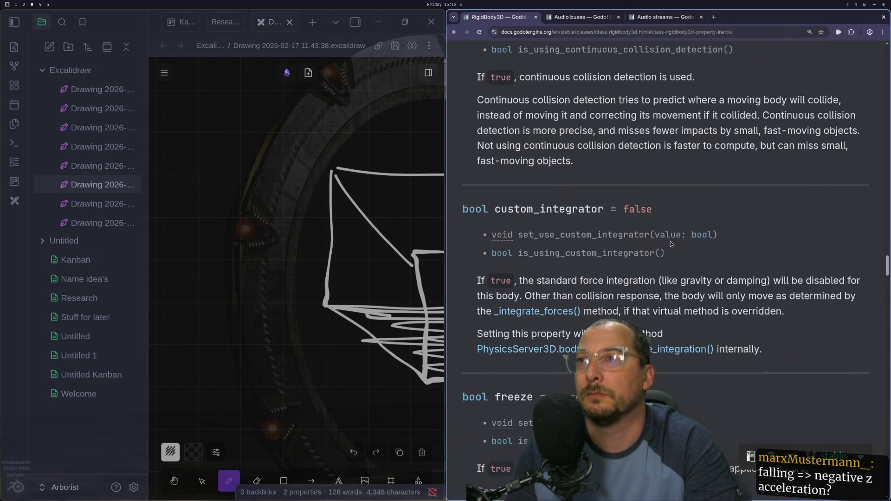
Scroll up through the RigidBody3D property descriptions, methods and signals.
{"action": "scroll", "coordinate": [670, 244], "scroll_direction": "up", "scroll_amount": 8}
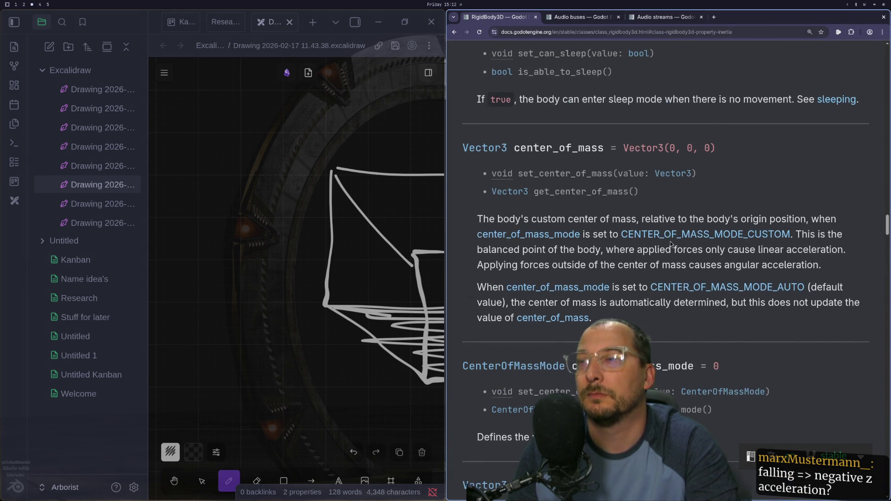
{"action": "scroll", "coordinate": [670, 244], "scroll_direction": "up", "scroll_amount": 5}
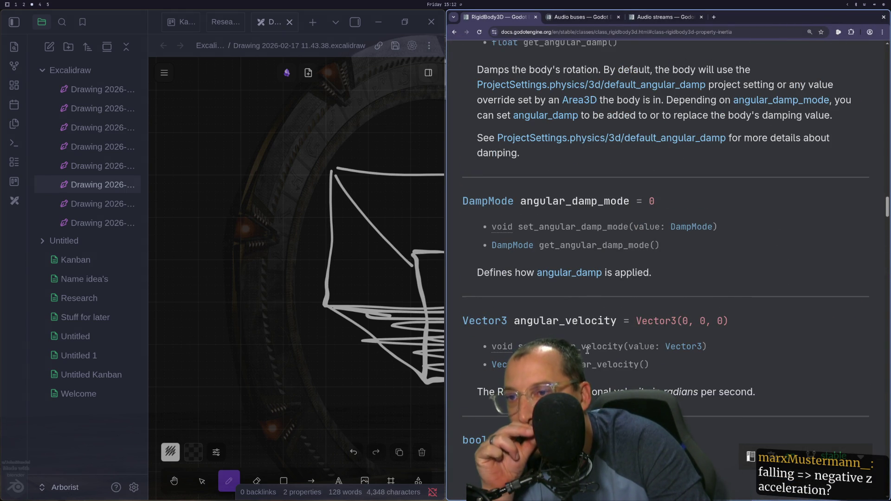
{"action": "scroll", "coordinate": [587, 351], "scroll_direction": "up", "scroll_amount": 1}
{"action": "scroll", "coordinate": [587, 351], "scroll_direction": "up", "scroll_amount": 6}
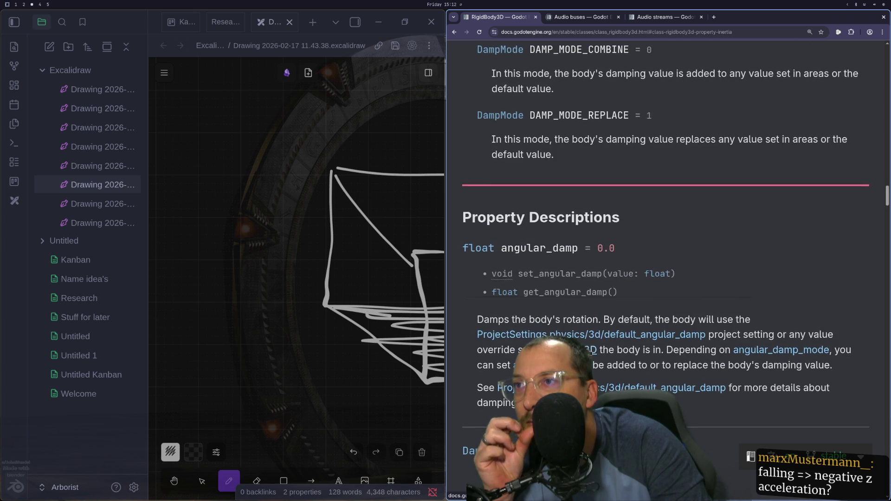
{"action": "scroll", "coordinate": [589, 354], "scroll_direction": "down", "scroll_amount": 5}
{"action": "scroll", "coordinate": [589, 351], "scroll_direction": "up", "scroll_amount": 1}
{"action": "scroll", "coordinate": [590, 347], "scroll_direction": "down", "scroll_amount": 3}
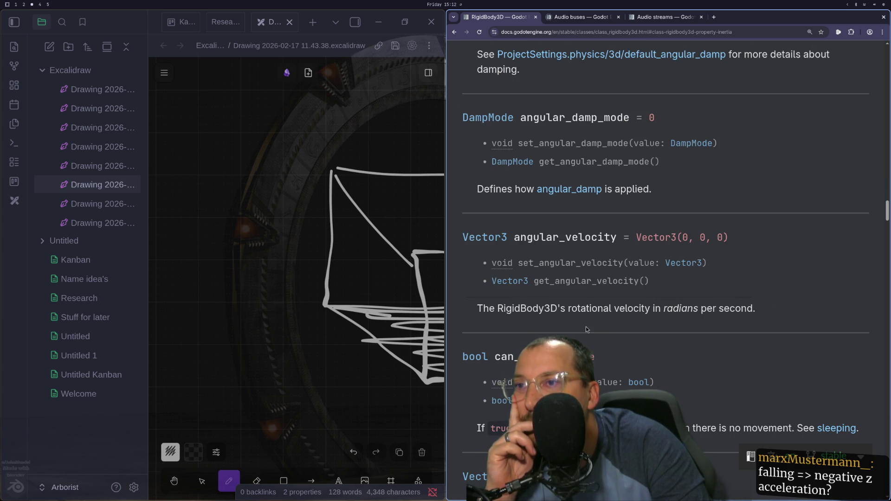
{"action": "scroll", "coordinate": [613, 319], "scroll_direction": "up", "scroll_amount": 4}
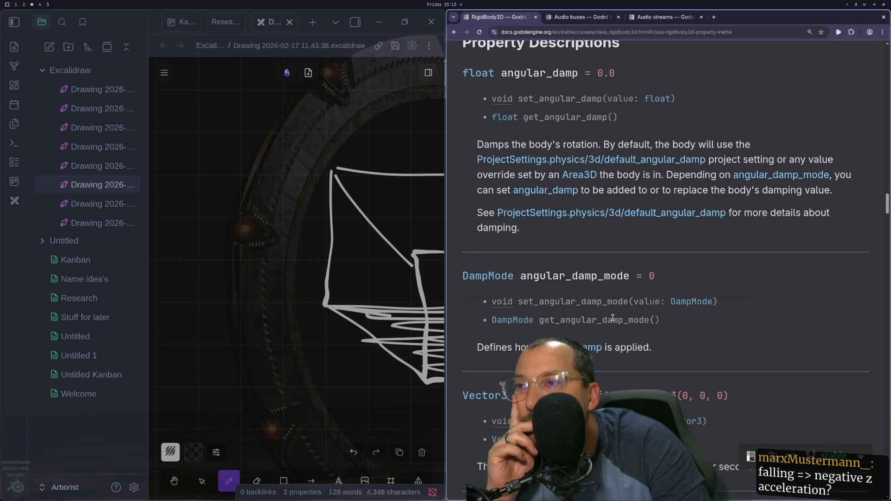
{"action": "scroll", "coordinate": [619, 346], "scroll_direction": "up", "scroll_amount": 10}
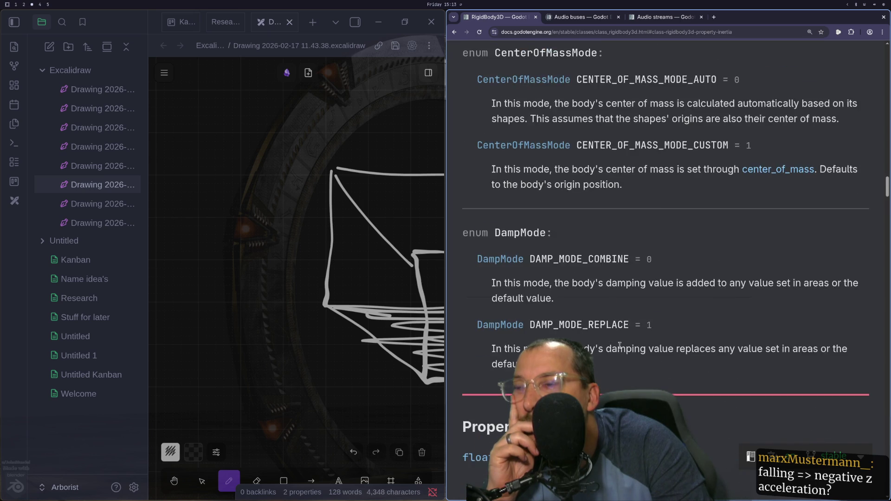
{"action": "scroll", "coordinate": [620, 348], "scroll_direction": "up", "scroll_amount": 12}
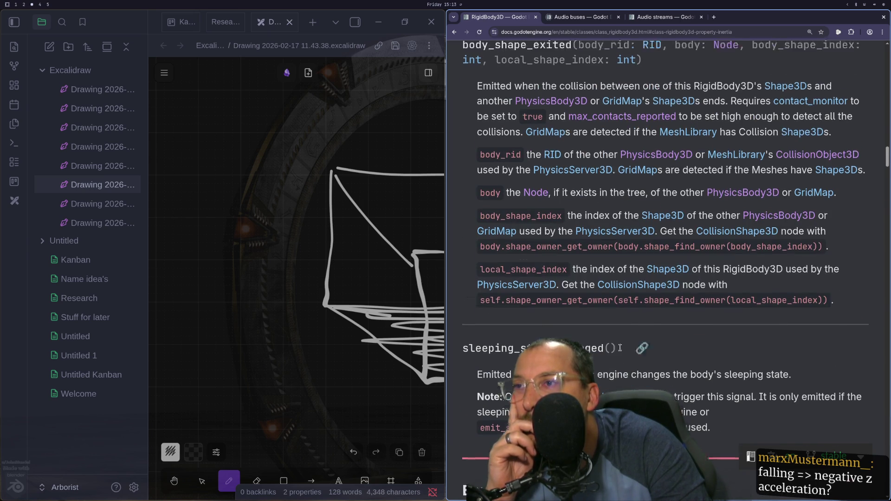
{"action": "scroll", "coordinate": [620, 352], "scroll_direction": "up", "scroll_amount": 15}
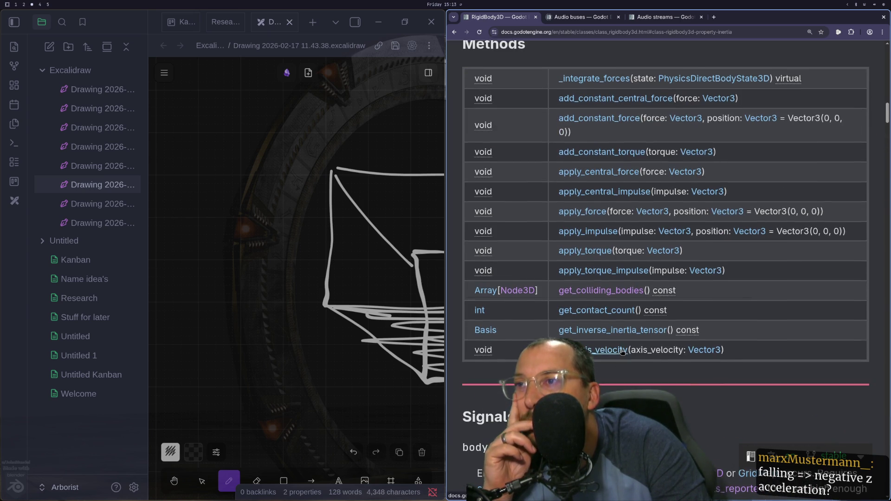
{"action": "scroll", "coordinate": [623, 351], "scroll_direction": "up", "scroll_amount": 2}
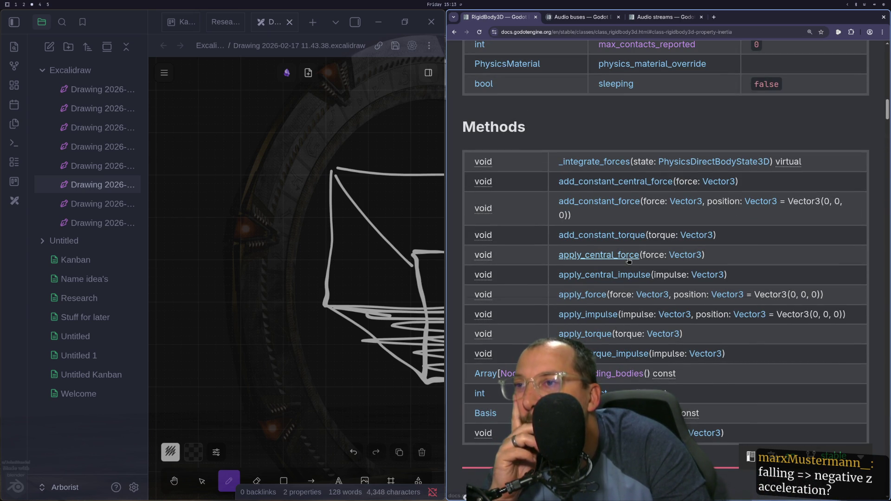
{"action": "scroll", "coordinate": [629, 261], "scroll_direction": "up", "scroll_amount": 6}
{"action": "scroll", "coordinate": [628, 255], "scroll_direction": "up", "scroll_amount": 2}
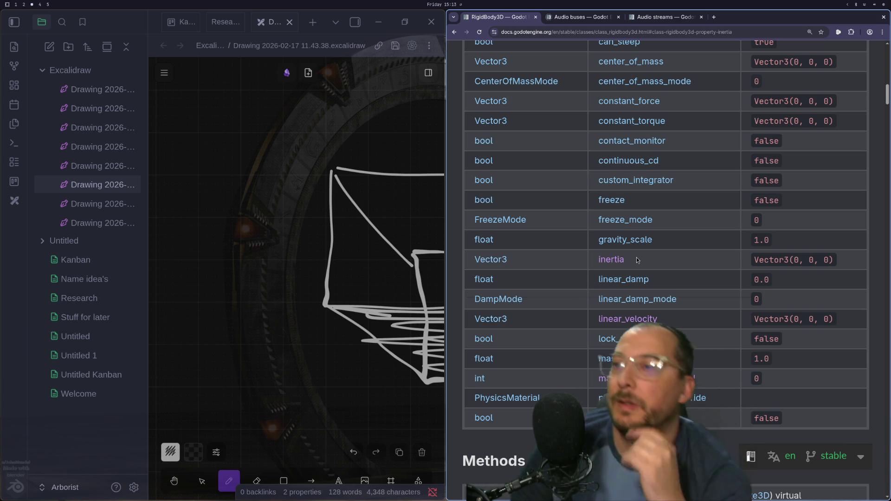
Return to the top of the RigidBody3D reference and open its PhysicsBody3D parent class.
{"action": "scroll", "coordinate": [636, 257], "scroll_direction": "down", "scroll_amount": 15}
{"action": "scroll", "coordinate": [610, 327], "scroll_direction": "up", "scroll_amount": 4}
{"action": "scroll", "coordinate": [601, 323], "scroll_direction": "down", "scroll_amount": 7}
{"action": "scroll", "coordinate": [600, 325], "scroll_direction": "down", "scroll_amount": 10}
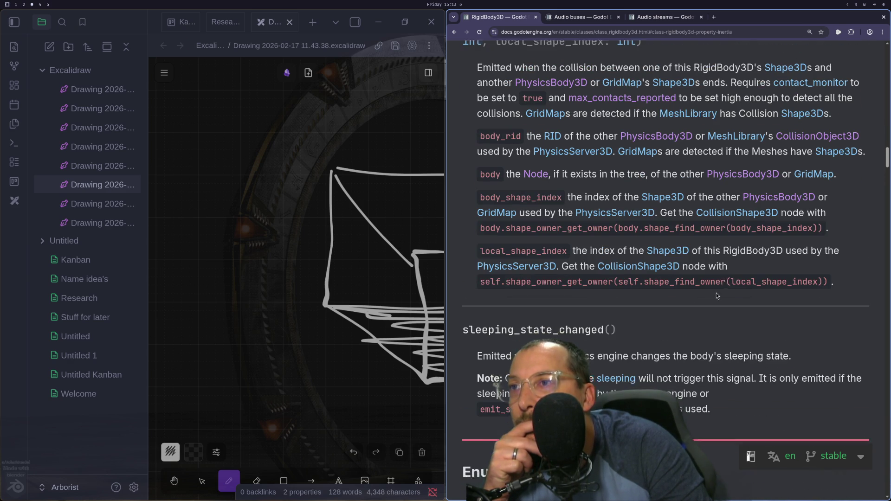
{"action": "scroll", "coordinate": [702, 302], "scroll_direction": "up", "scroll_amount": 1}
{"action": "left_click_drag", "start_coordinate": [887, 157], "coordinate": [887, 51]}
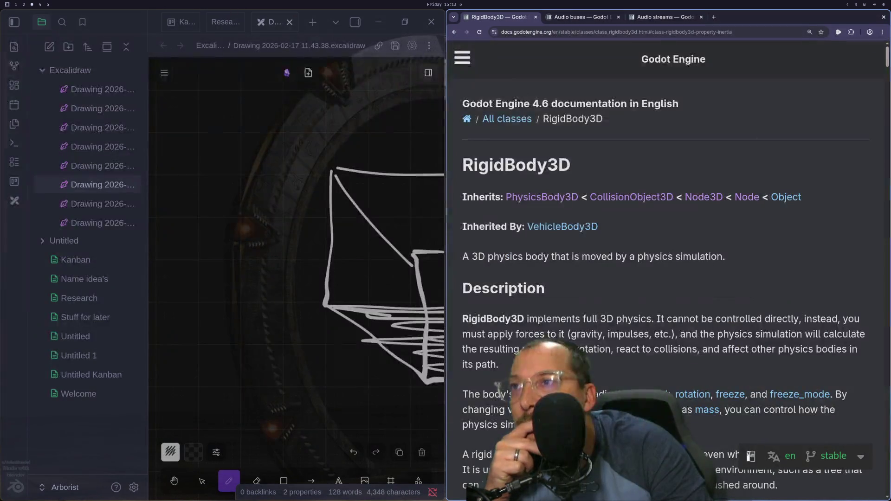
{"action": "left_click", "coordinate": [558, 198]}
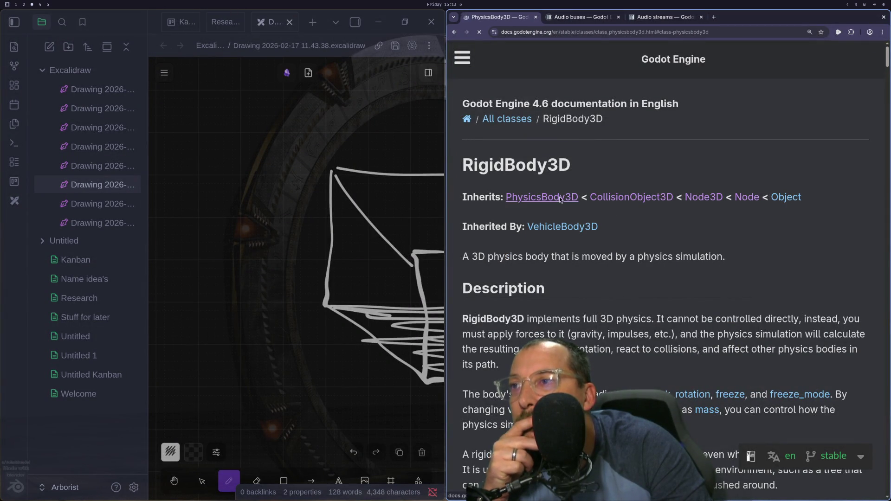
{"action": "scroll", "coordinate": [654, 200], "scroll_direction": "down", "scroll_amount": 15}
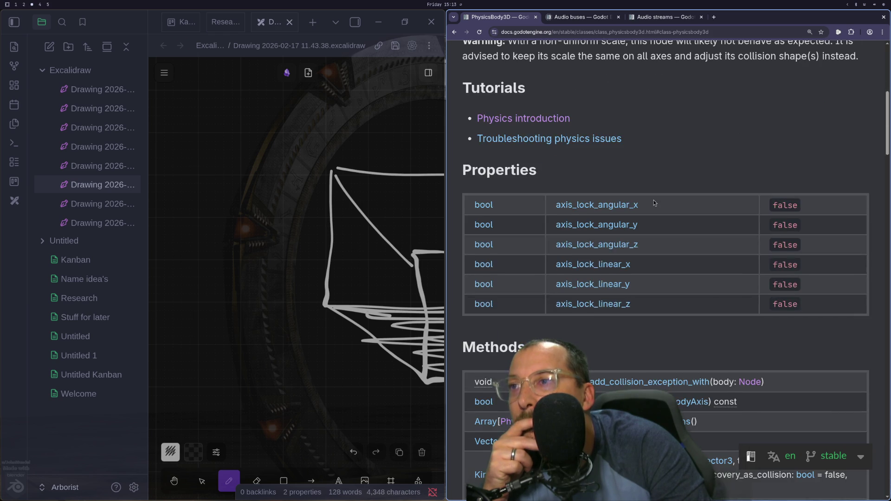
{"action": "scroll", "coordinate": [660, 201], "scroll_direction": "down", "scroll_amount": 15}
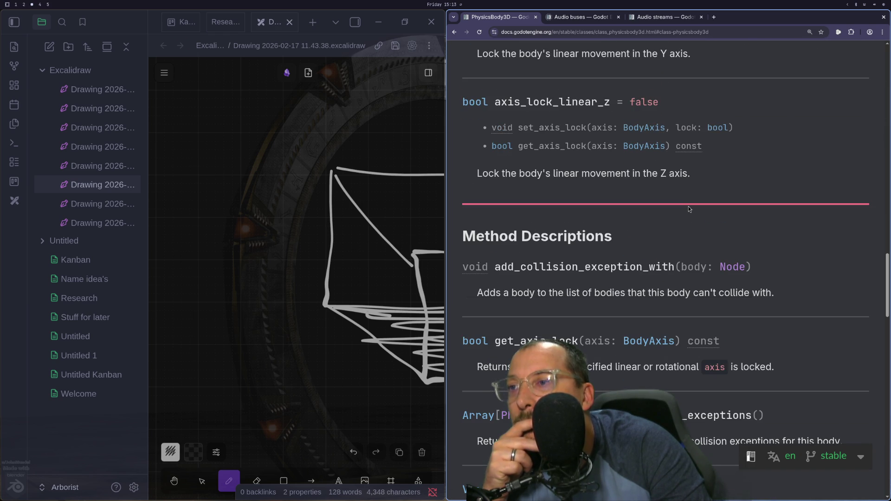
{"action": "scroll", "coordinate": [689, 206], "scroll_direction": "down", "scroll_amount": 5}
{"action": "scroll", "coordinate": [689, 206], "scroll_direction": "down", "scroll_amount": 3}
{"action": "scroll", "coordinate": [689, 206], "scroll_direction": "up", "scroll_amount": 8}
{"action": "scroll", "coordinate": [689, 208], "scroll_direction": "up", "scroll_amount": 7}
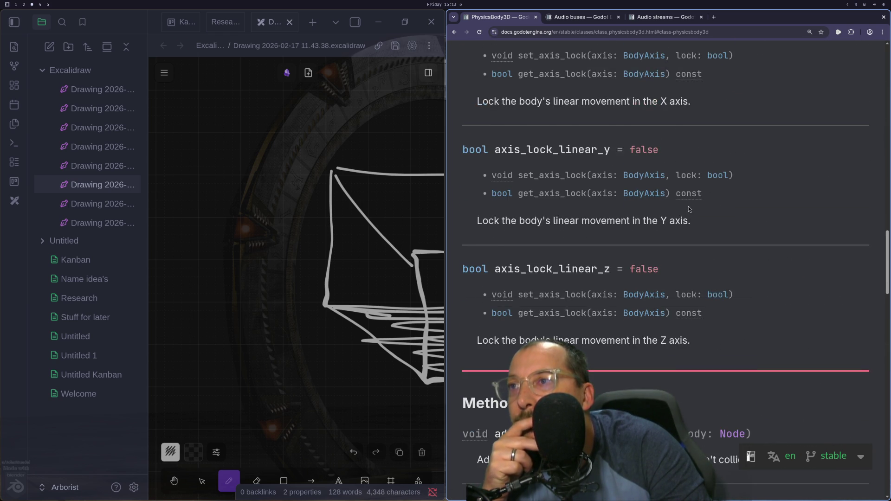
{"action": "scroll", "coordinate": [689, 208], "scroll_direction": "down", "scroll_amount": 8}
{"action": "scroll", "coordinate": [688, 206], "scroll_direction": "down", "scroll_amount": 15}
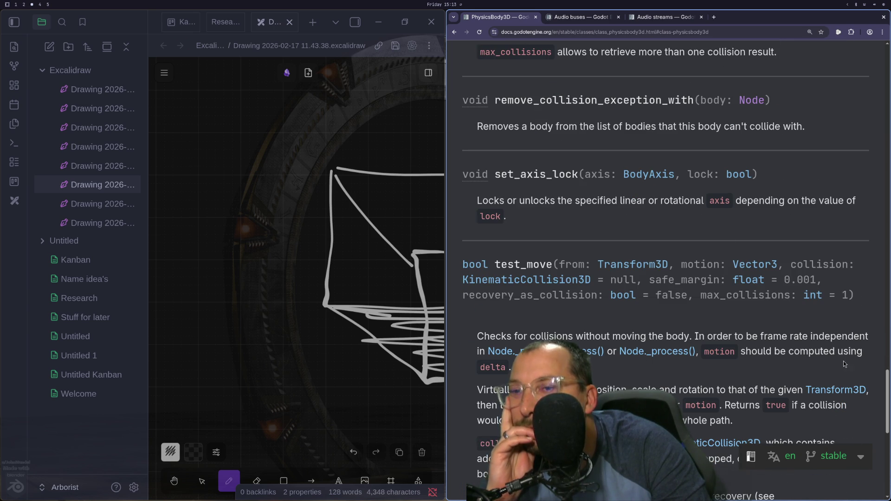
{"action": "left_click_drag", "start_coordinate": [886, 392], "coordinate": [884, 66]}
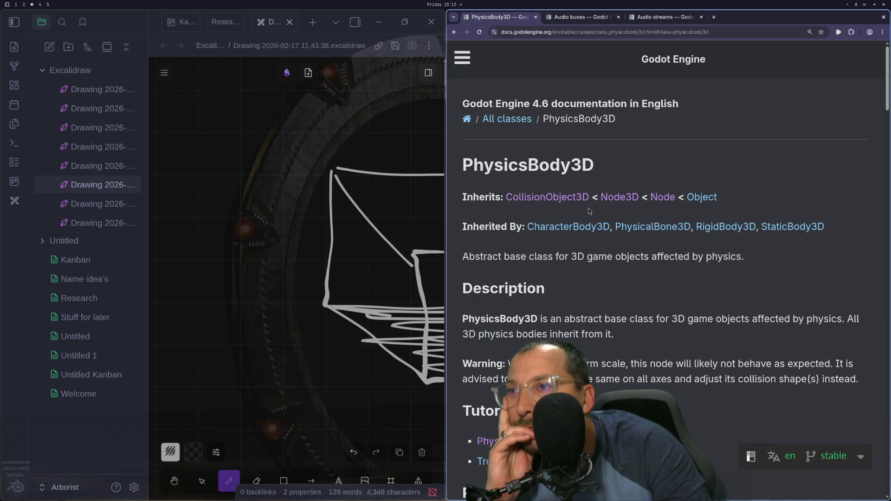
Scroll through the CollisionObject3D Properties and Methods tables.
{"action": "scroll", "coordinate": [661, 258], "scroll_direction": "down", "scroll_amount": 20}
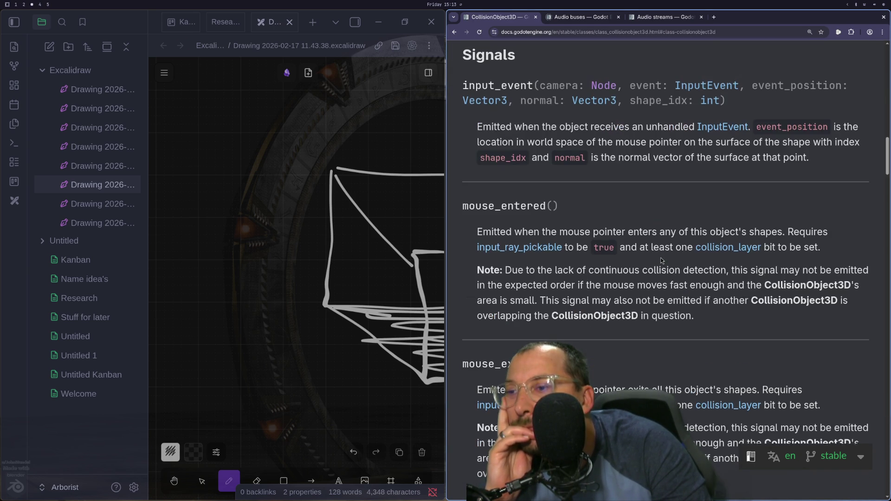
{"action": "scroll", "coordinate": [660, 258], "scroll_direction": "down", "scroll_amount": 3}
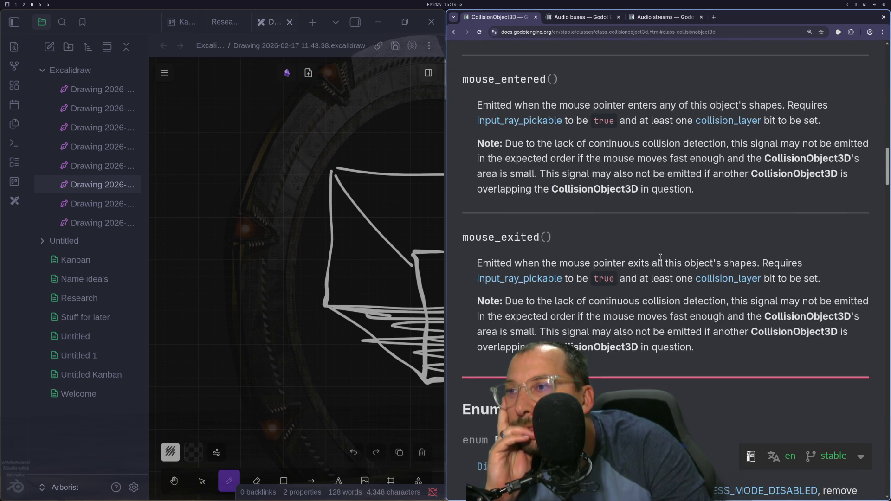
{"action": "scroll", "coordinate": [661, 257], "scroll_direction": "down", "scroll_amount": 3}
{"action": "scroll", "coordinate": [661, 257], "scroll_direction": "up", "scroll_amount": 10}
{"action": "scroll", "coordinate": [661, 258], "scroll_direction": "up", "scroll_amount": 1}
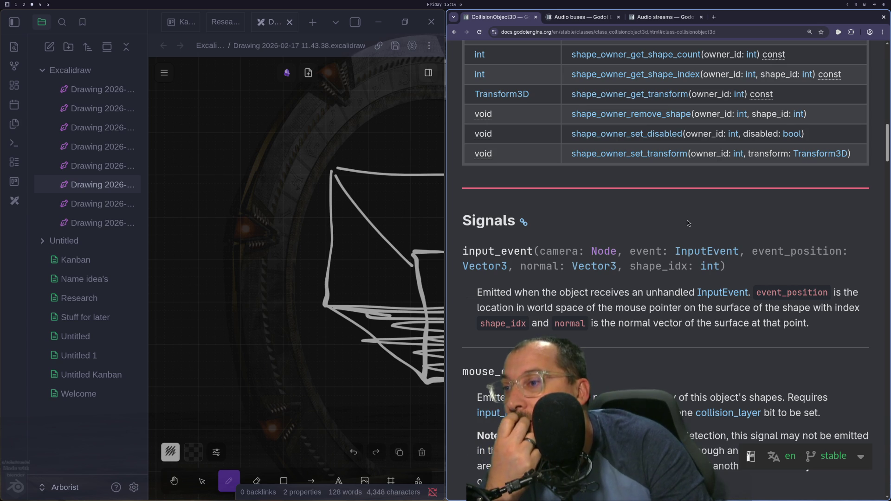
{"action": "scroll", "coordinate": [688, 223], "scroll_direction": "up", "scroll_amount": 15}
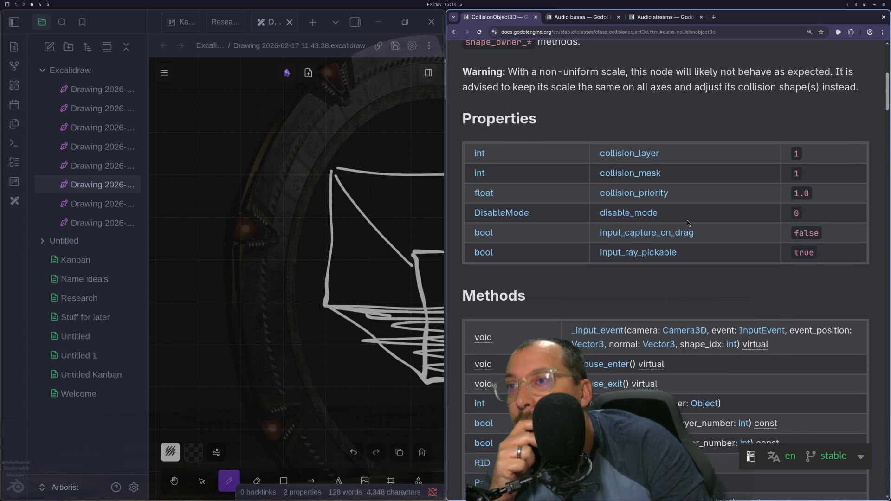
{"action": "scroll", "coordinate": [578, 222], "scroll_direction": "up", "scroll_amount": 1}
{"action": "scroll", "coordinate": [578, 220], "scroll_direction": "up", "scroll_amount": 5}
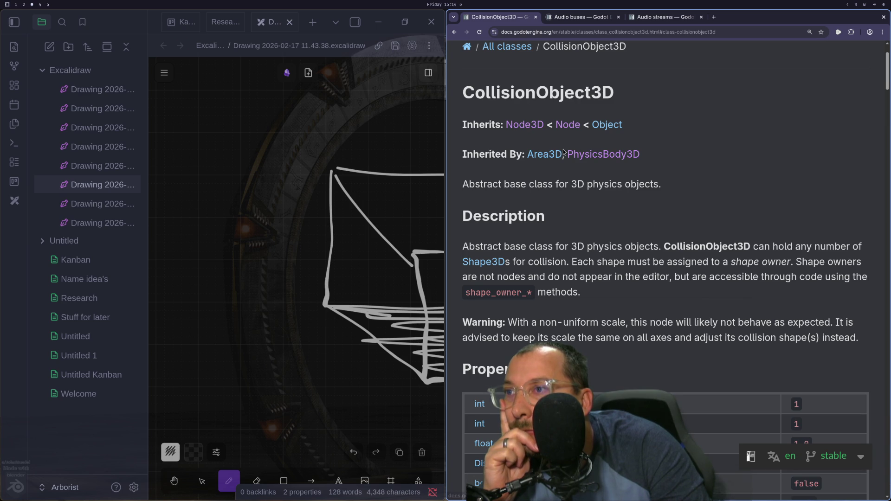
Scroll back to the top of CollisionObject3D and open the PhysicsBody3D reference.
{"action": "scroll", "coordinate": [620, 192], "scroll_direction": "down", "scroll_amount": 3}
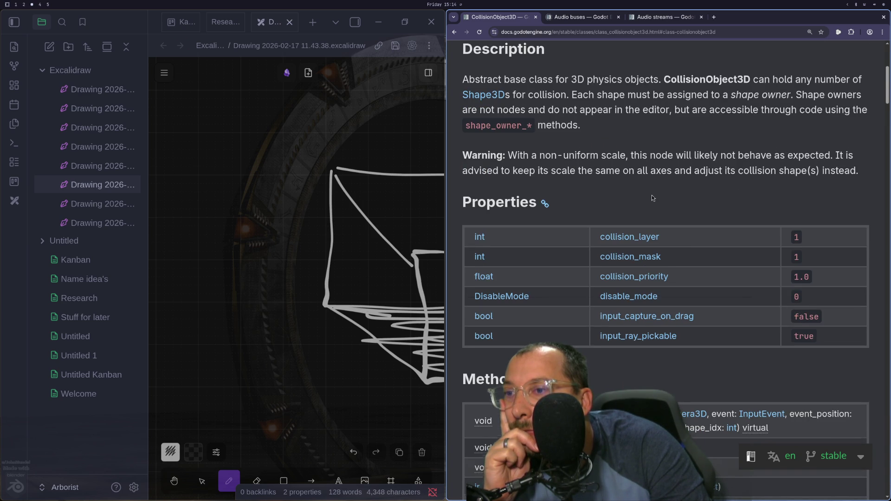
{"action": "scroll", "coordinate": [652, 198], "scroll_direction": "down", "scroll_amount": 9}
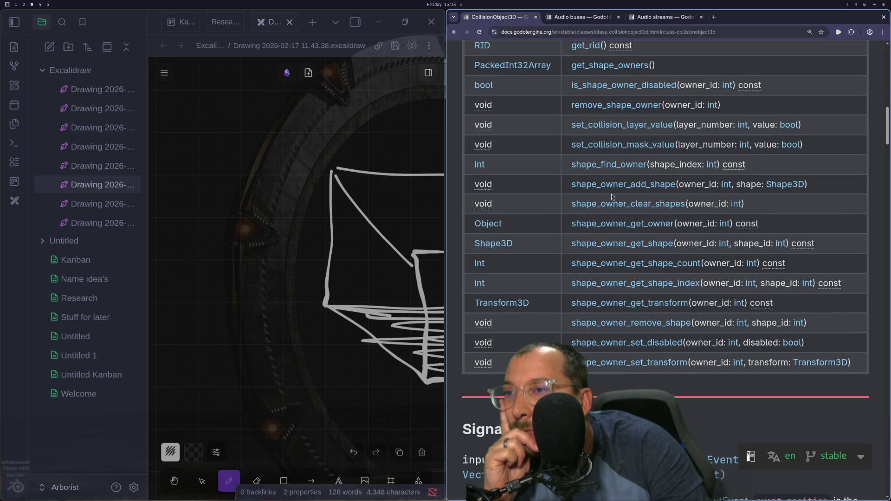
{"action": "scroll", "coordinate": [630, 200], "scroll_direction": "up", "scroll_amount": 2}
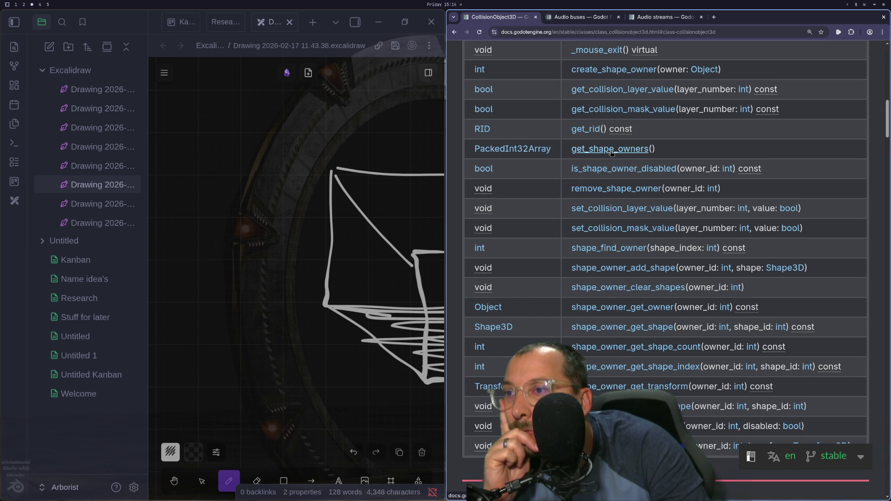
{"action": "scroll", "coordinate": [606, 259], "scroll_direction": "down", "scroll_amount": 3}
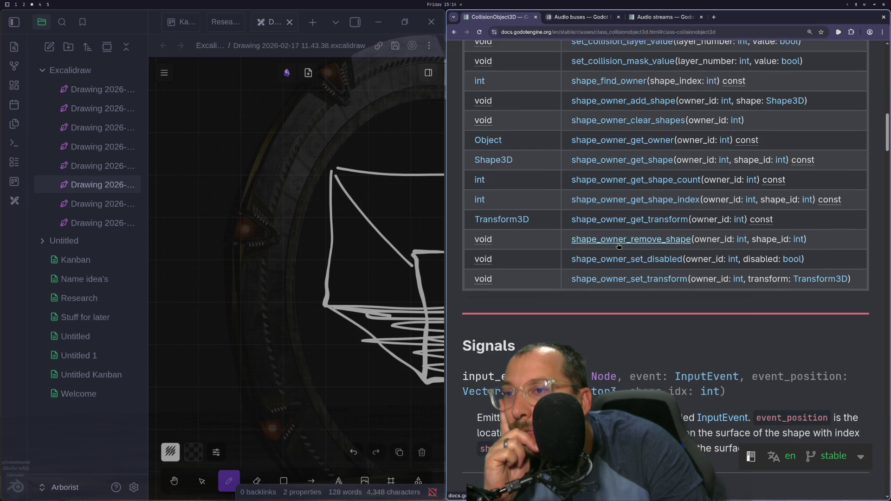
{"action": "scroll", "coordinate": [619, 246], "scroll_direction": "up", "scroll_amount": 3}
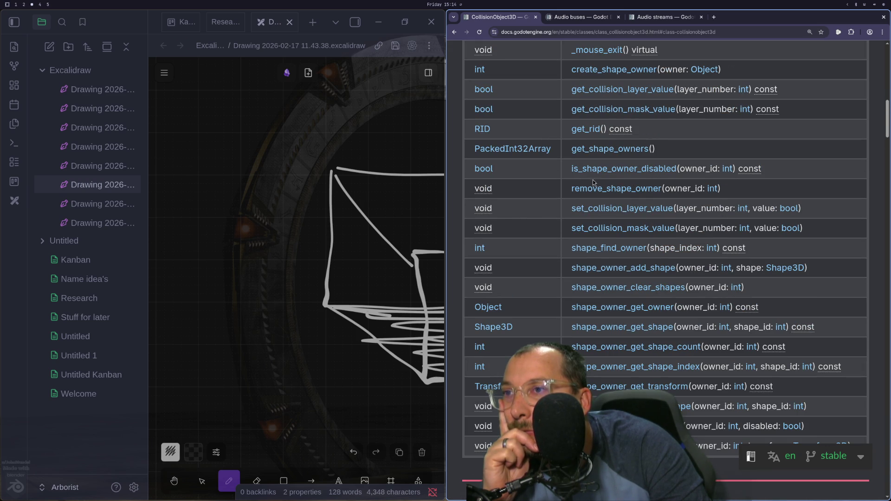
{"action": "scroll", "coordinate": [603, 197], "scroll_direction": "up", "scroll_amount": 2}
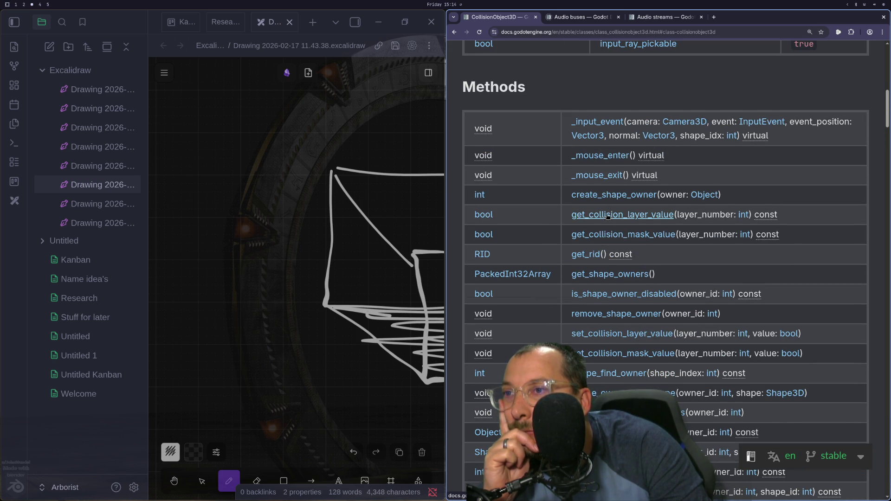
{"action": "scroll", "coordinate": [602, 225], "scroll_direction": "up", "scroll_amount": 10}
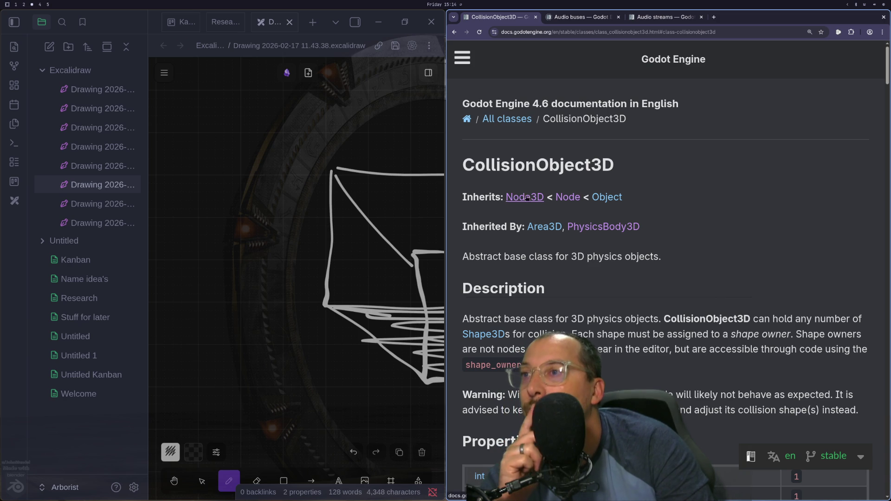
{"action": "left_click", "coordinate": [603, 227]}
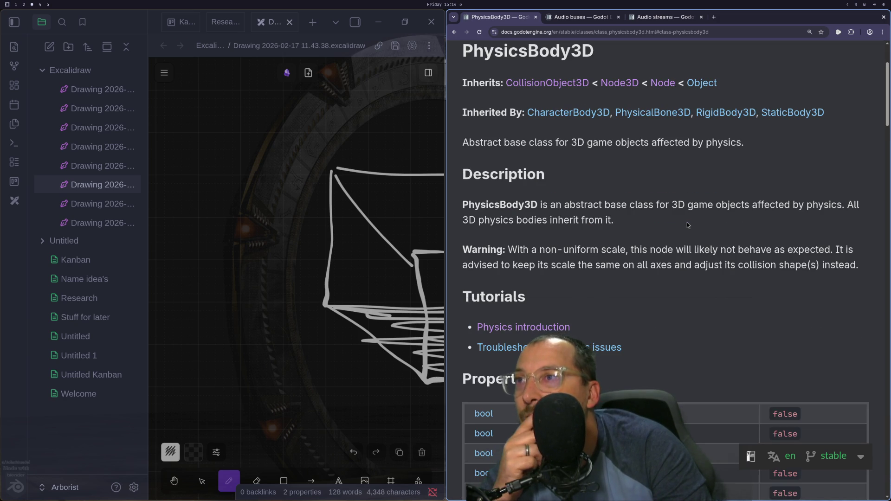
Open the RigidBody3D reference and scroll down to its Methods and Signals.
{"action": "scroll", "coordinate": [686, 225], "scroll_direction": "up", "scroll_amount": 2}
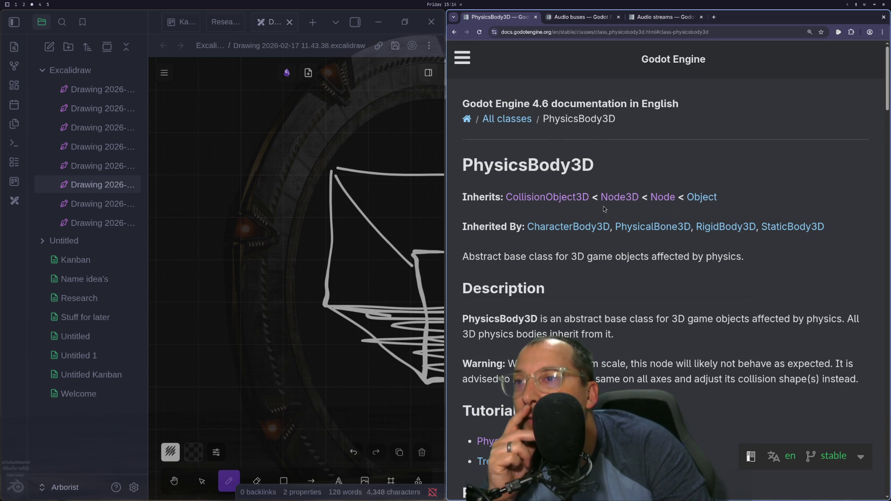
{"action": "left_click", "coordinate": [727, 228]}
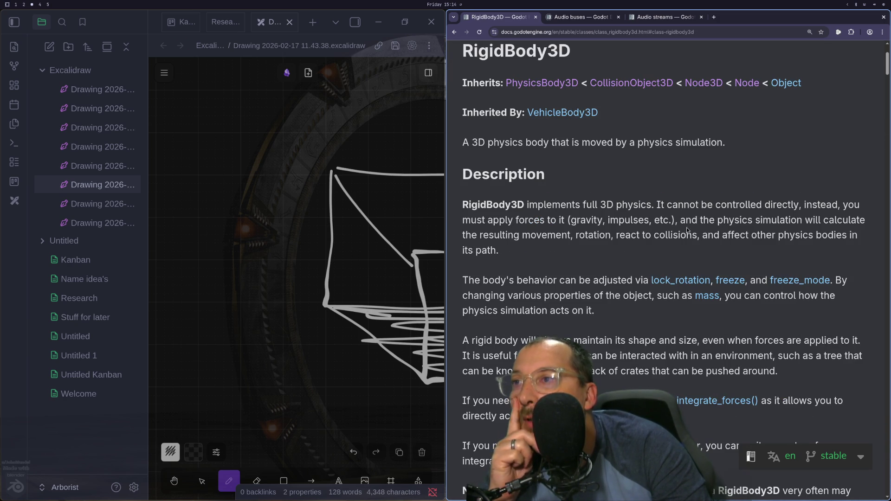
{"action": "scroll", "coordinate": [649, 225], "scroll_direction": "down", "scroll_amount": 20}
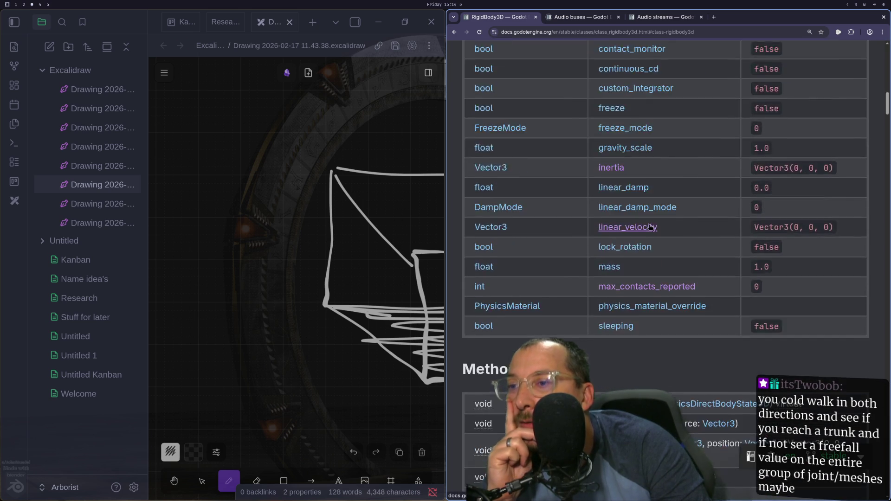
{"action": "scroll", "coordinate": [650, 224], "scroll_direction": "down", "scroll_amount": 6}
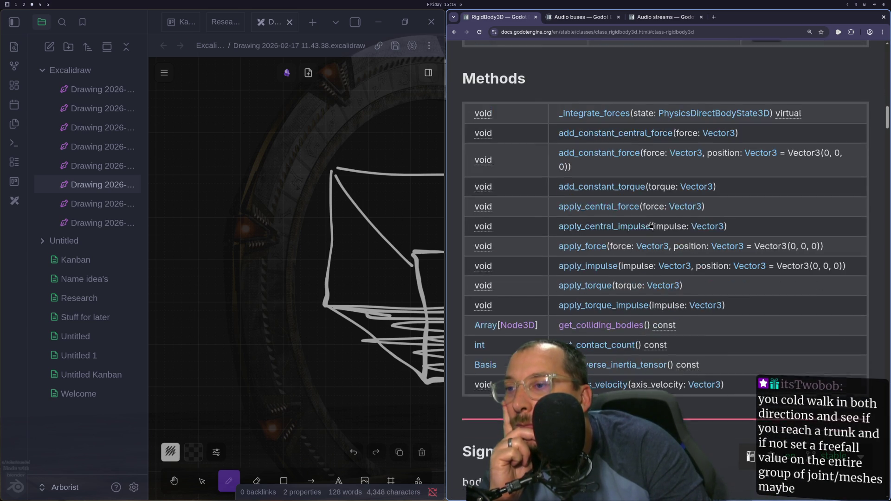
{"action": "scroll", "coordinate": [651, 224], "scroll_direction": "down", "scroll_amount": 8}
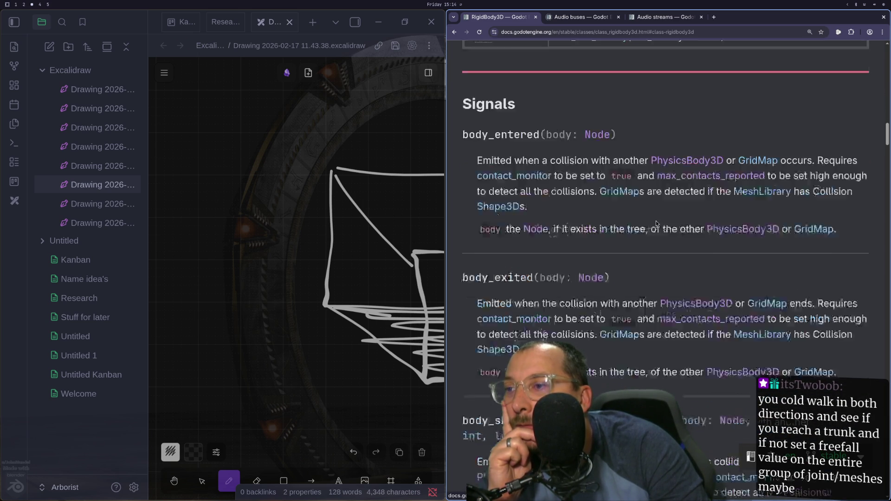
{"action": "scroll", "coordinate": [656, 223], "scroll_direction": "down", "scroll_amount": 8}
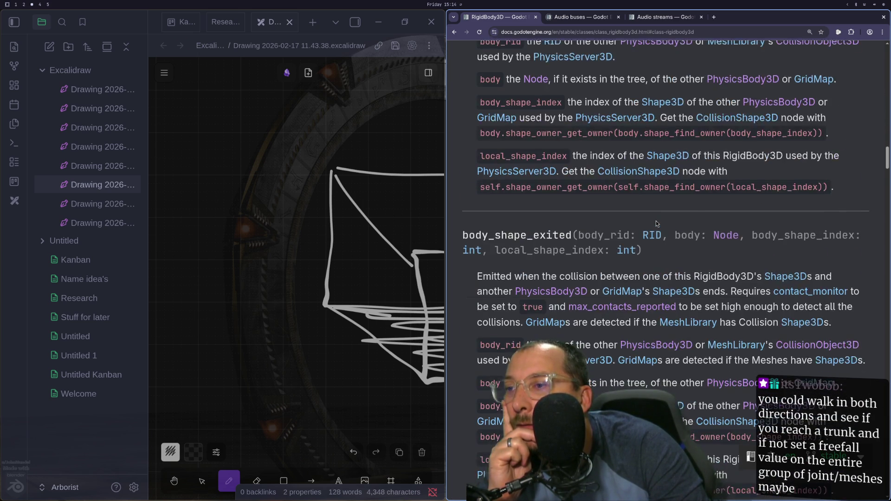
Read the get_colliding_bodies method description, then return to audio_area_3d.gd in Neovim.
{"action": "scroll", "coordinate": [656, 223], "scroll_direction": "up", "scroll_amount": 2}
{"action": "scroll", "coordinate": [656, 224], "scroll_direction": "up", "scroll_amount": 9}
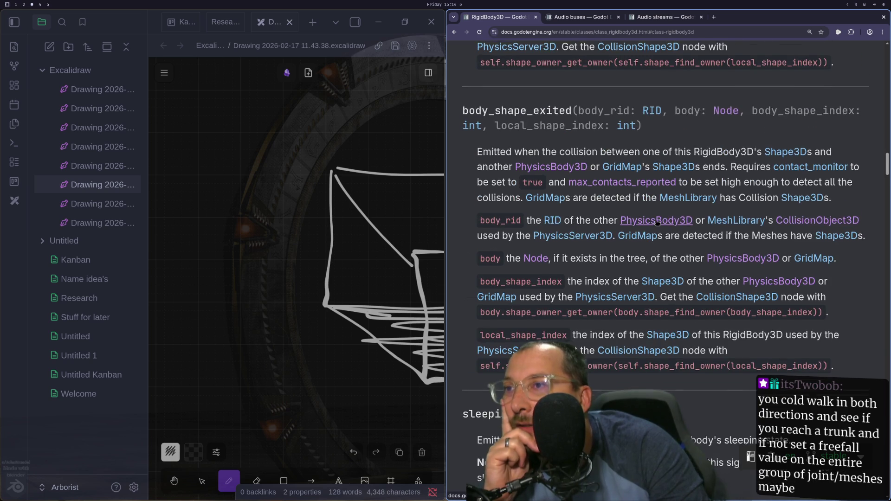
{"action": "scroll", "coordinate": [656, 220], "scroll_direction": "up", "scroll_amount": 10}
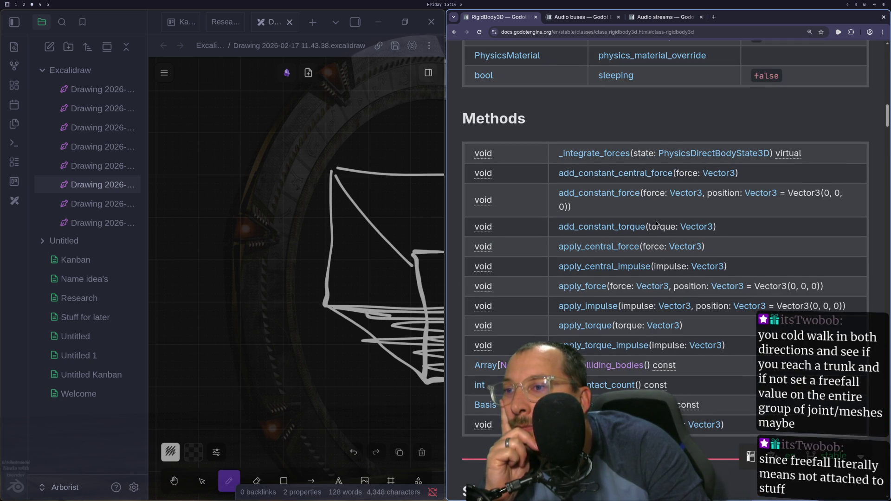
{"action": "left_click", "coordinate": [608, 365]}
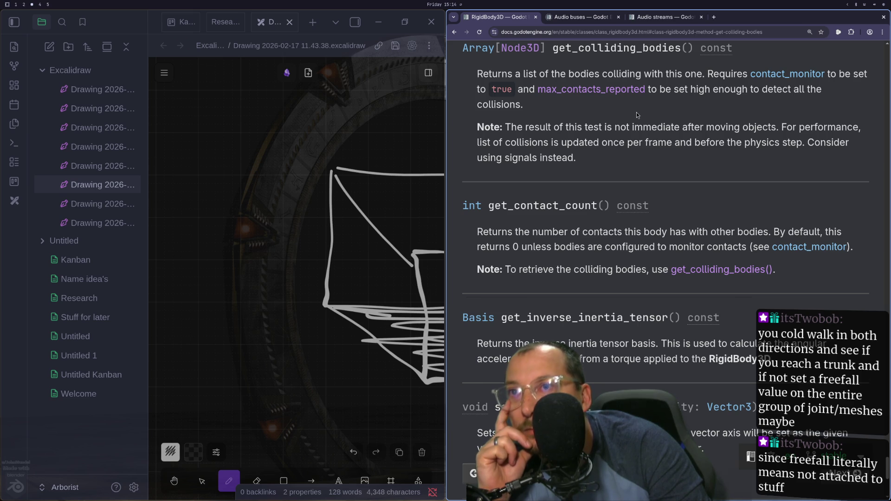
{"action": "key", "text": "super+1"}
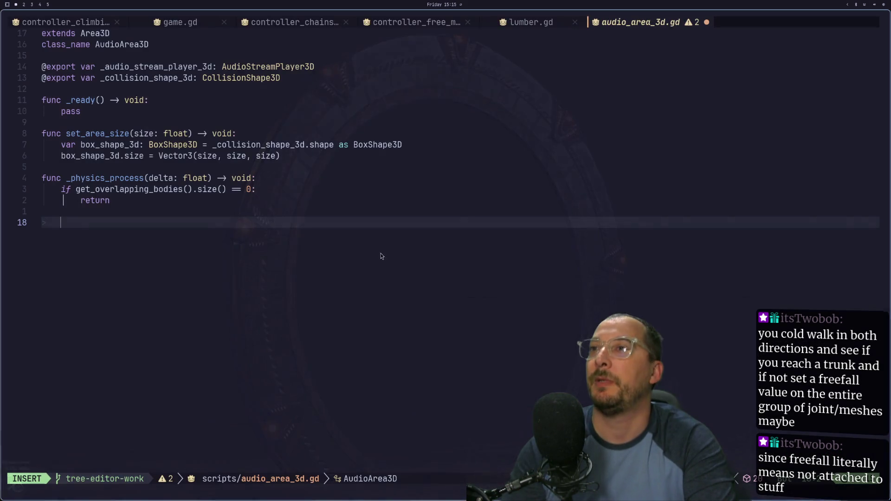
Run the project, expand an Extension node in the Remote scene tree, and maximize the editor.
{"action": "key", "text": "super+2"}
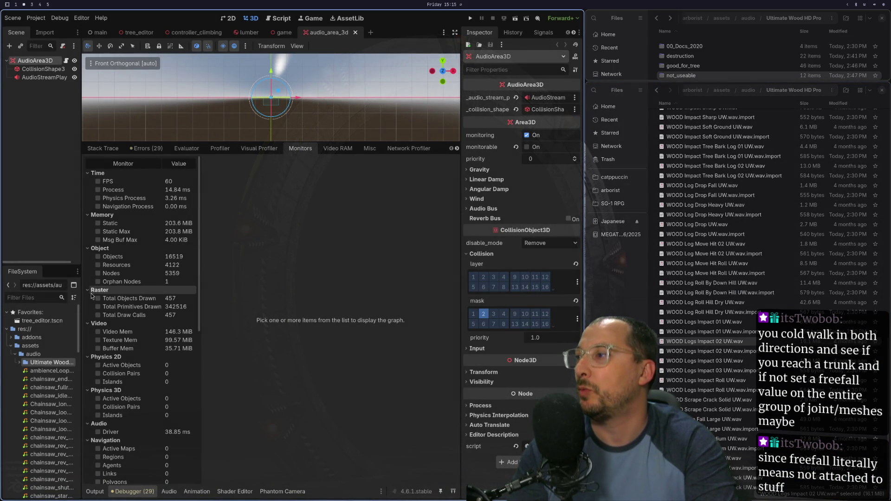
{"action": "left_click", "coordinate": [471, 18]}
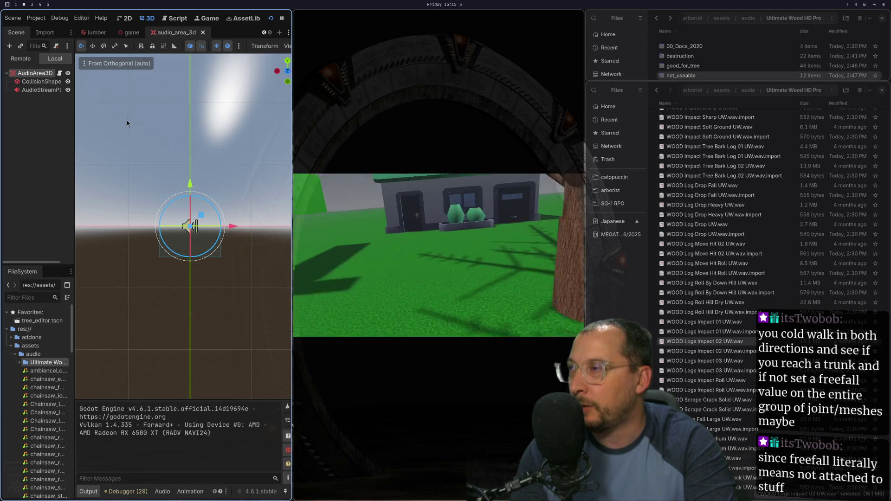
{"action": "left_click", "coordinate": [20, 59]}
{"action": "left_click", "coordinate": [24, 184]}
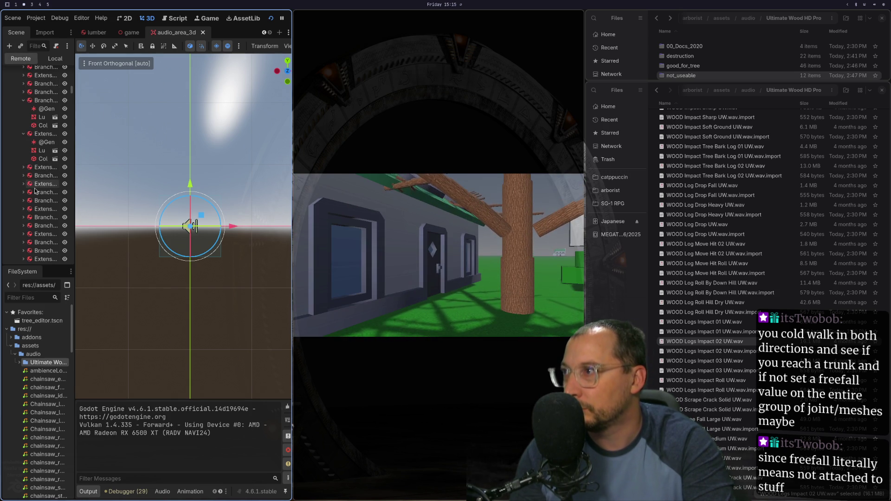
{"action": "key", "text": "super+f"}
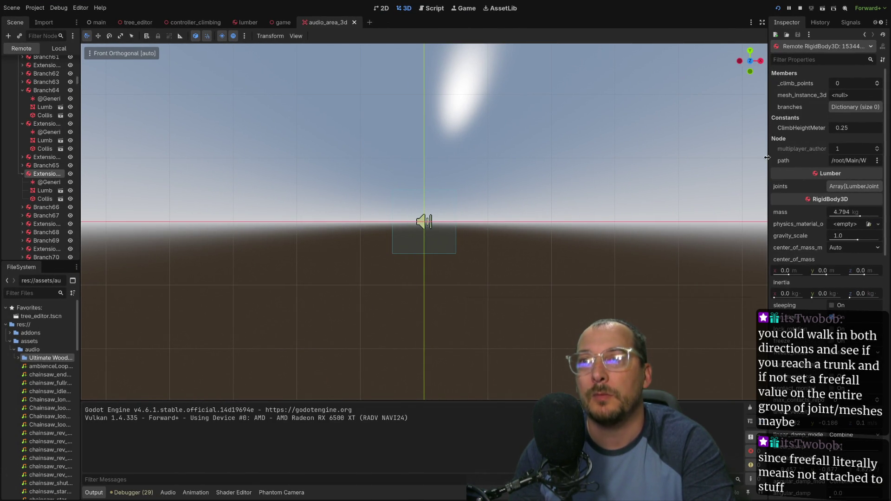
Widen the Inspector showing the Extension's live RigidBody3D values and tile the editor beside the game.
{"action": "left_click_drag", "start_coordinate": [767, 157], "coordinate": [596, 153]}
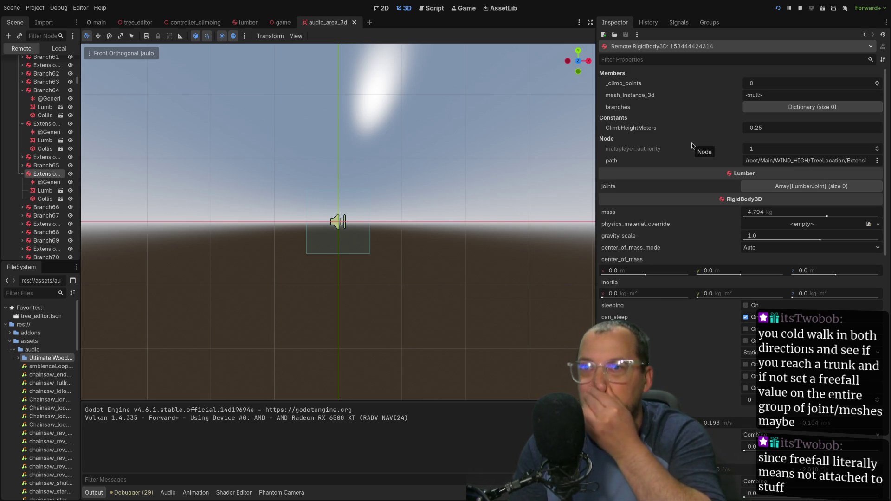
{"action": "key", "text": "super+f"}
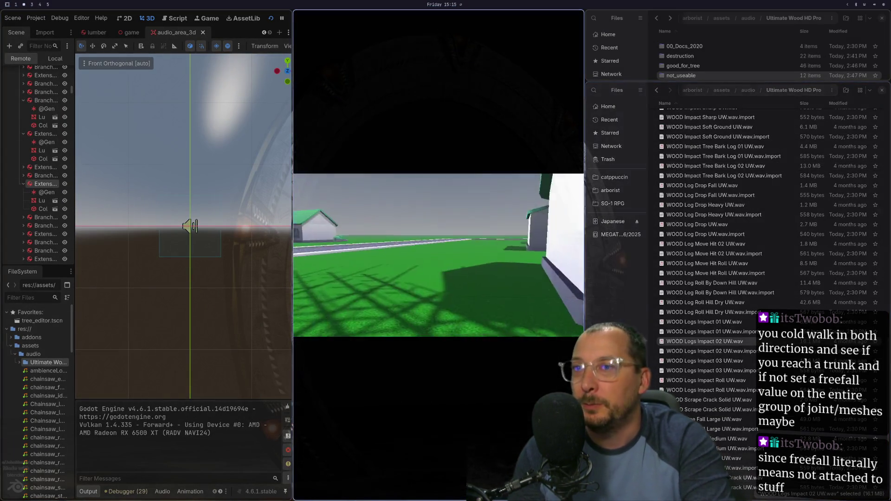
{"action": "key", "text": "super+f"}
{"action": "key", "text": "super+f"}
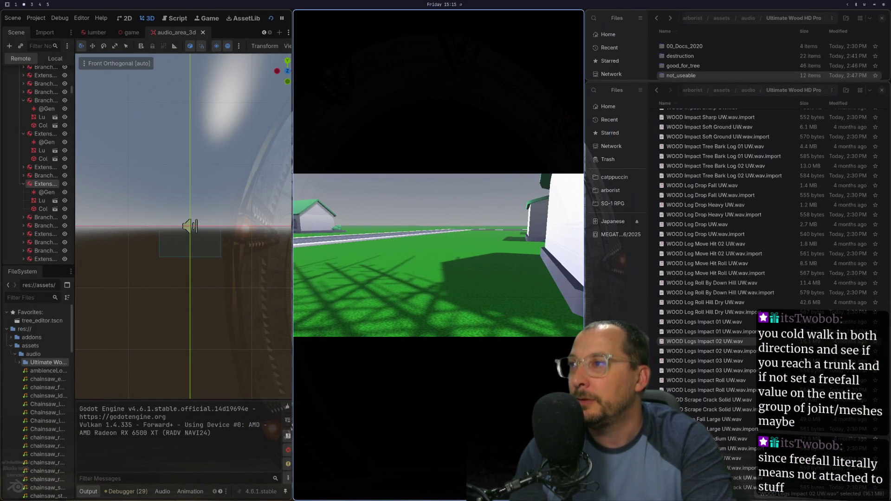
{"action": "key", "text": "super+f"}
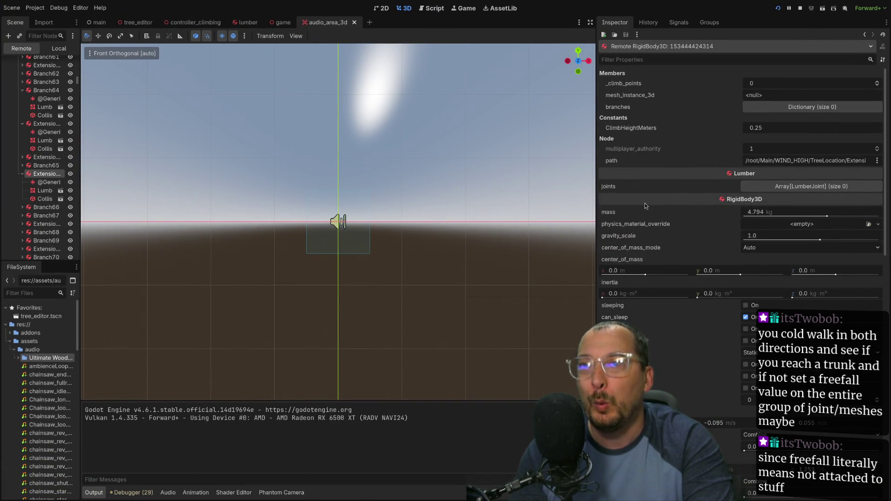
Watch the running game, then stop it.
{"action": "mouse_move", "coordinate": [645, 205]}
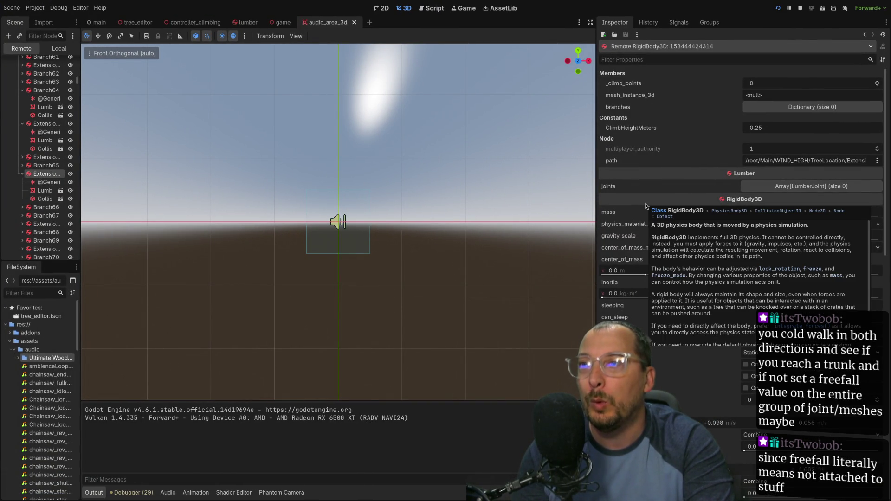
{"action": "mouse_move", "coordinate": [651, 173]}
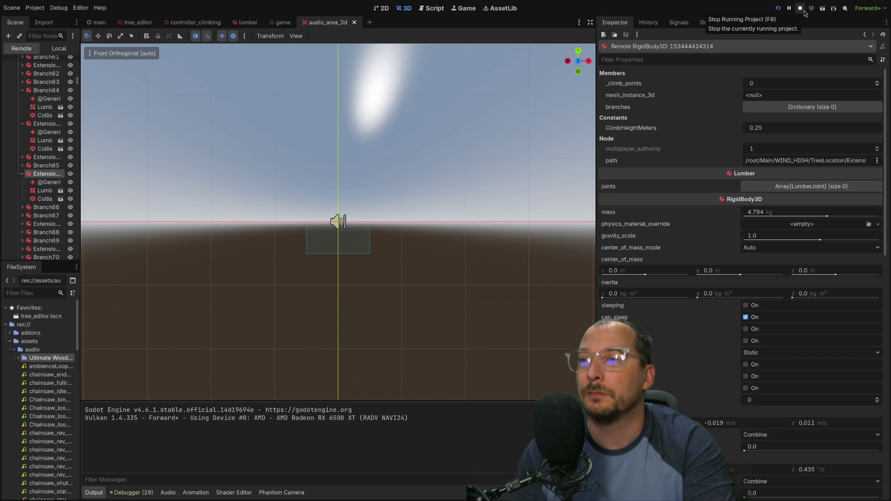
{"action": "left_click", "coordinate": [804, 13]}
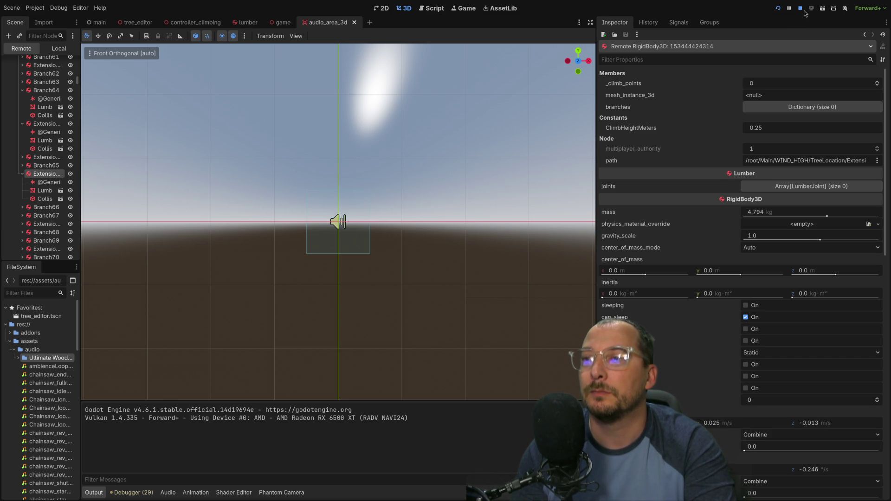
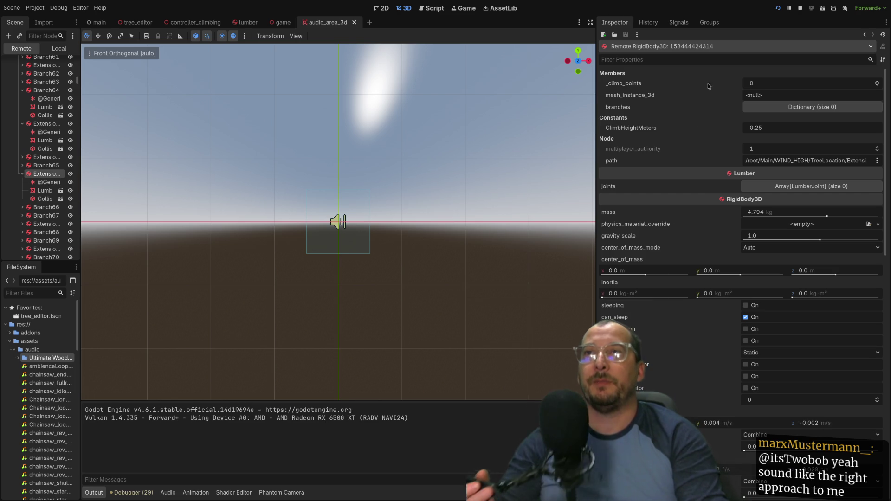
Stop the running game and go back to audio_area_3d.gd in the Neovim workspace.
{"action": "left_click", "coordinate": [799, 8]}
{"action": "key", "text": "super+1"}
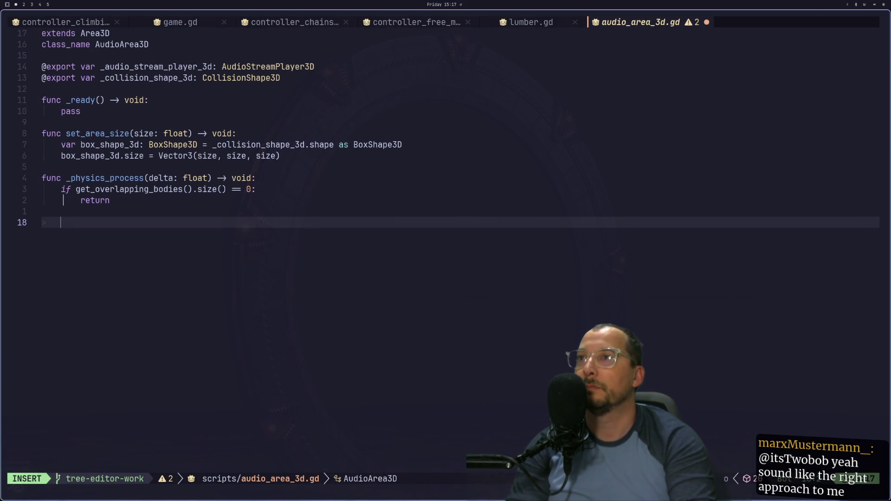
Open lumber.gd and add contact_monitor = true inside its _ready function.
{"action": "type", "text": "H"}
{"action": "key", "text": "BackSpace"}
{"action": "key", "text": "BackSpace"}
{"action": "key", "text": "BackSpace"}
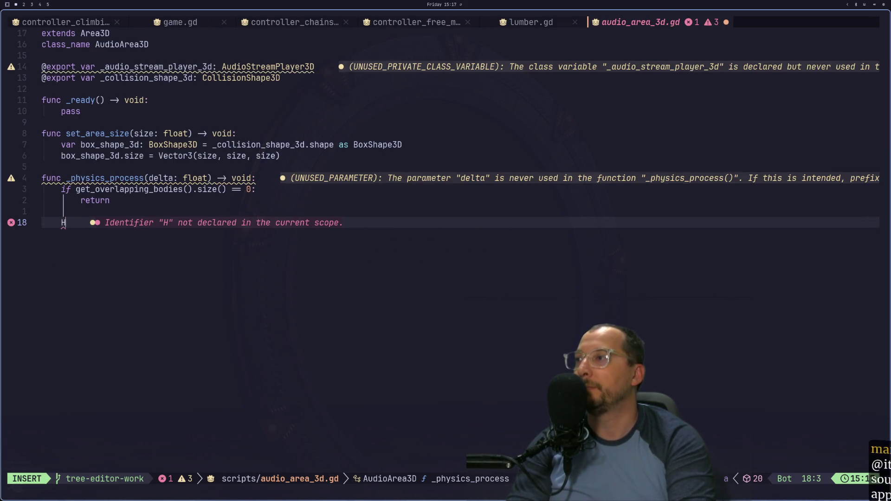
{"action": "key", "text": "Escape"}
{"action": "key", "text": "shift+h"}
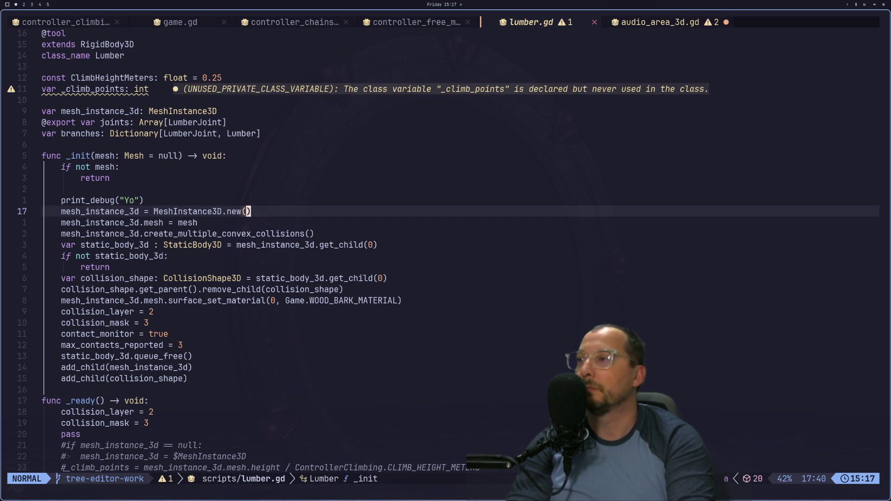
{"action": "key", "text": "j"}
{"action": "key", "text": "j"}
{"action": "key", "text": "j"}
{"action": "key", "text": "j"}
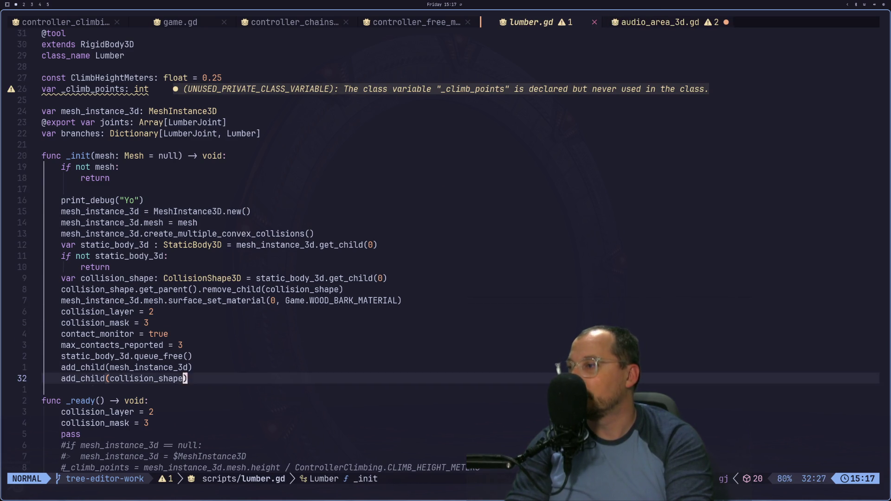
{"action": "key", "text": "j"}
{"action": "key", "text": "j"}
{"action": "type", "text": "ocont"}
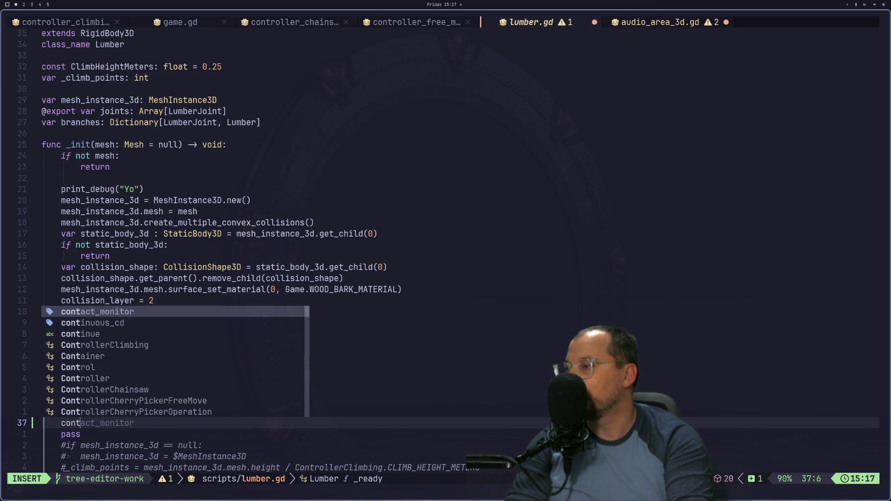
{"action": "key", "text": "Return"}
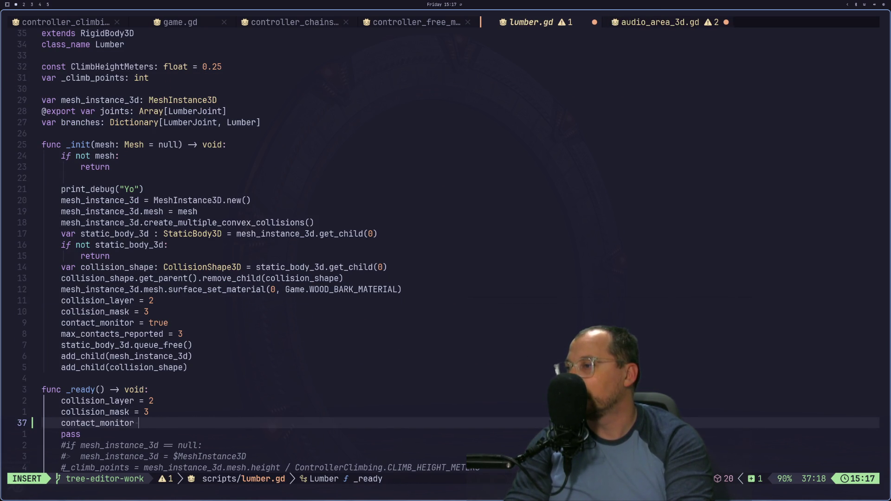
{"action": "type", "text": "true"}
{"action": "key", "text": "Return"}
{"action": "key", "text": "Return"}
Add max_contacts_reported = 1 on the next line of _ready.
{"action": "type", "text": "cont"}
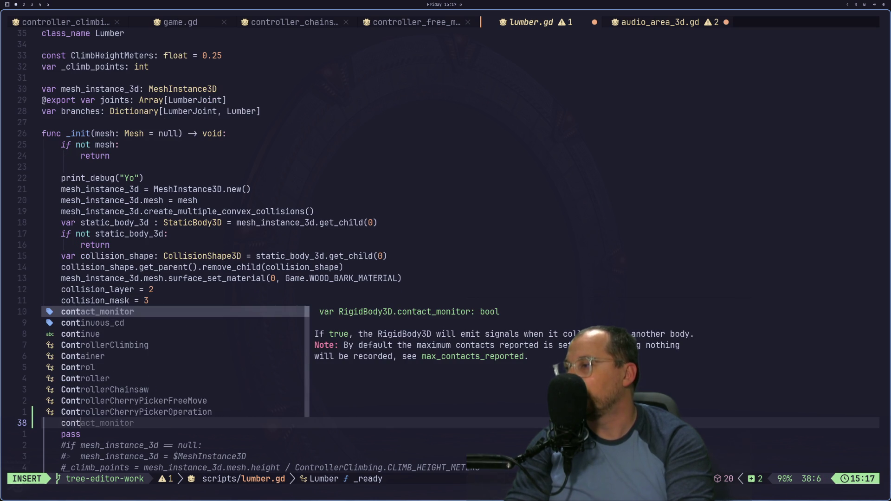
{"action": "type", "text": "act"}
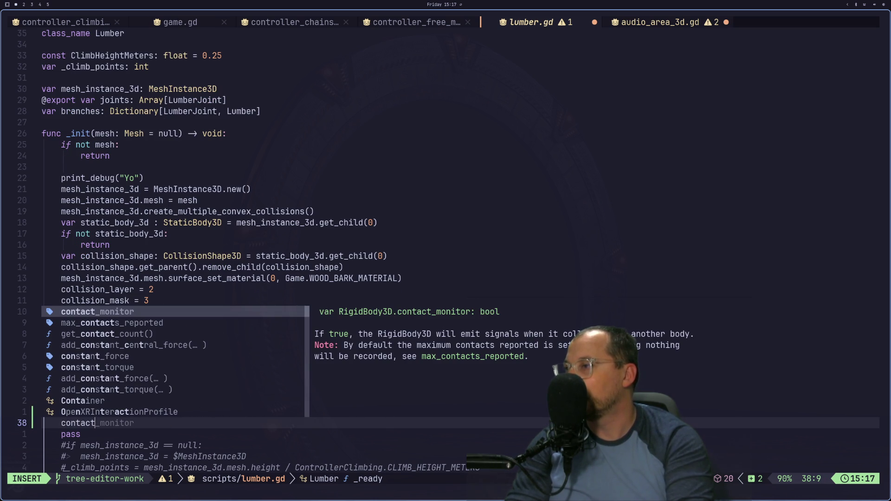
{"action": "key", "text": "Return"}
{"action": "type", "text": "= true"}
{"action": "key", "text": "Return"}
{"action": "type", "text": "max_con"}
{"action": "key", "text": "Return"}
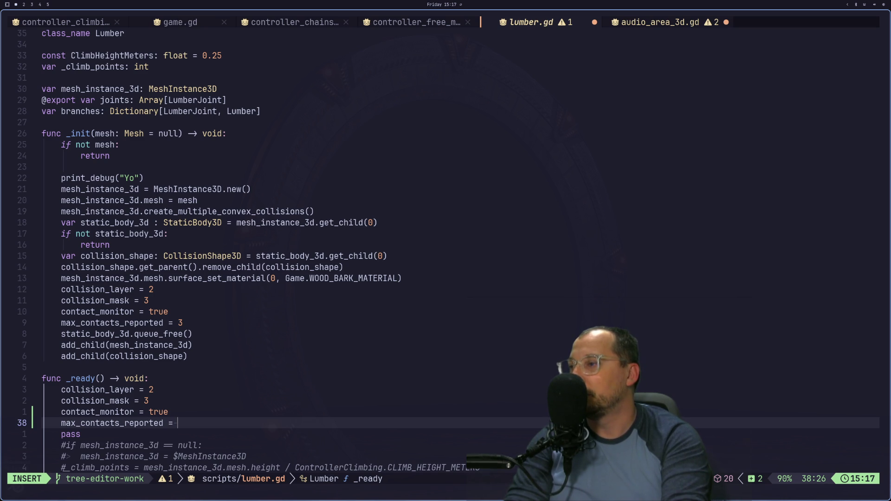
{"action": "type", "text": "1"}
Save lumber.gd, delete the leftover pass line, save again, and return to audio_area_3d.gd.
{"action": "key", "text": "Escape"}
{"action": "type", "text": ":w"}
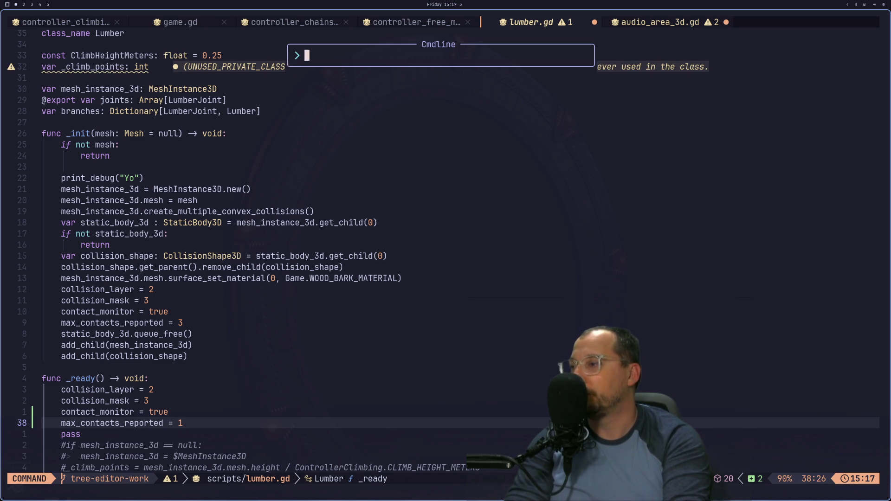
{"action": "key", "text": "Return"}
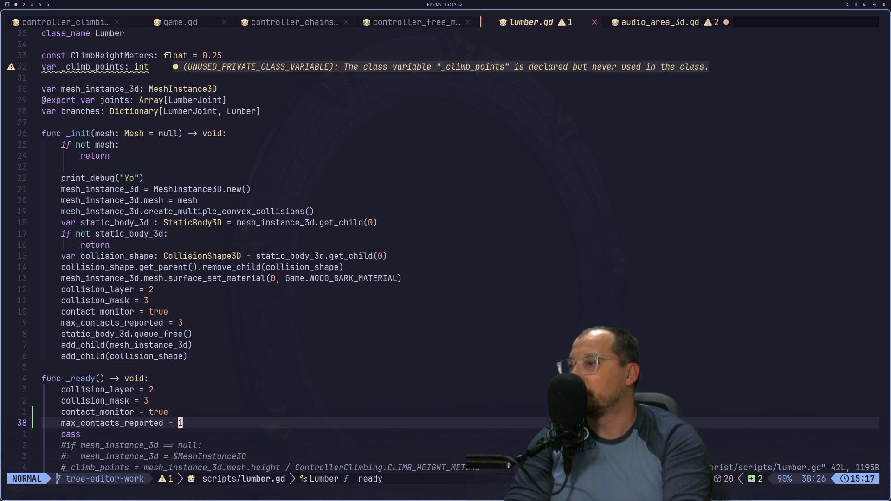
{"action": "key", "text": "j"}
{"action": "key", "text": "d"}
{"action": "key", "text": "d"}
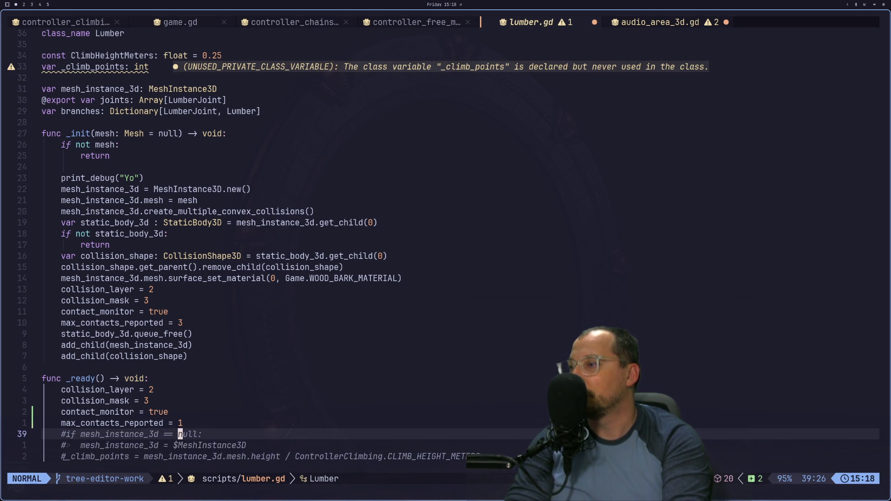
{"action": "type", "text": ":w"}
{"action": "key", "text": "Return"}
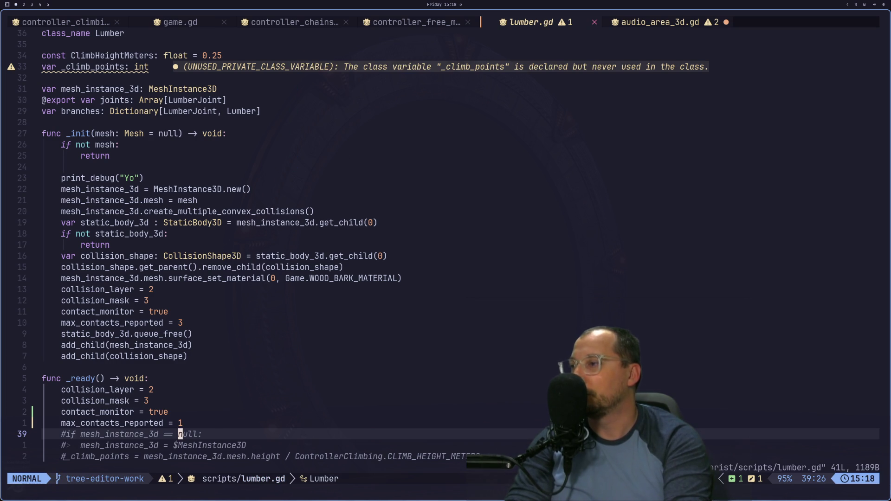
{"action": "key", "text": "shift+l"}
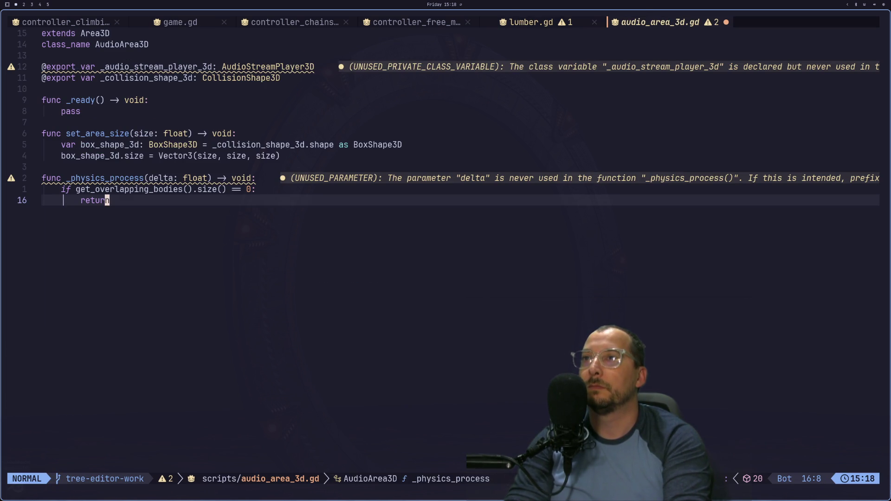
Save audio_area_3d.gd and begin a for loop on a new line below the early return.
{"action": "type", "text": ":w"}
{"action": "key", "text": "Return"}
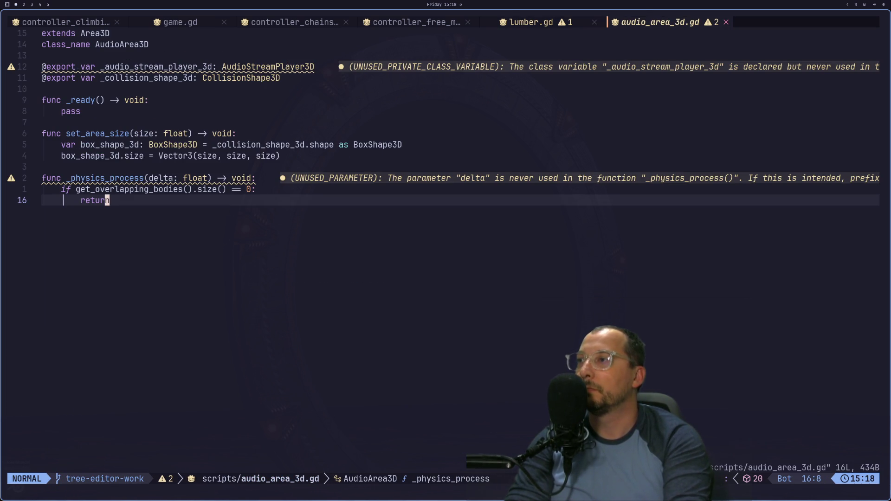
{"action": "key", "text": "o"}
{"action": "key", "text": "Return"}
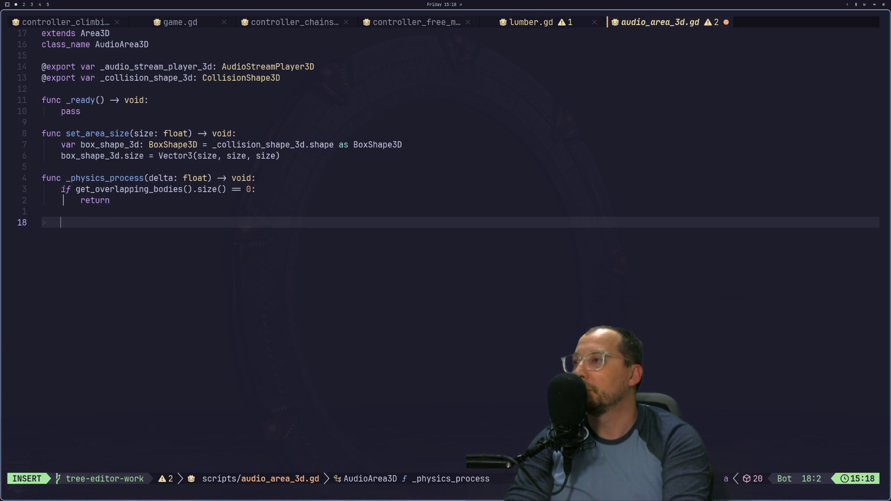
{"action": "type", "text": "f"}
{"action": "key", "text": "BackSpace"}
{"action": "type", "text": "if"}
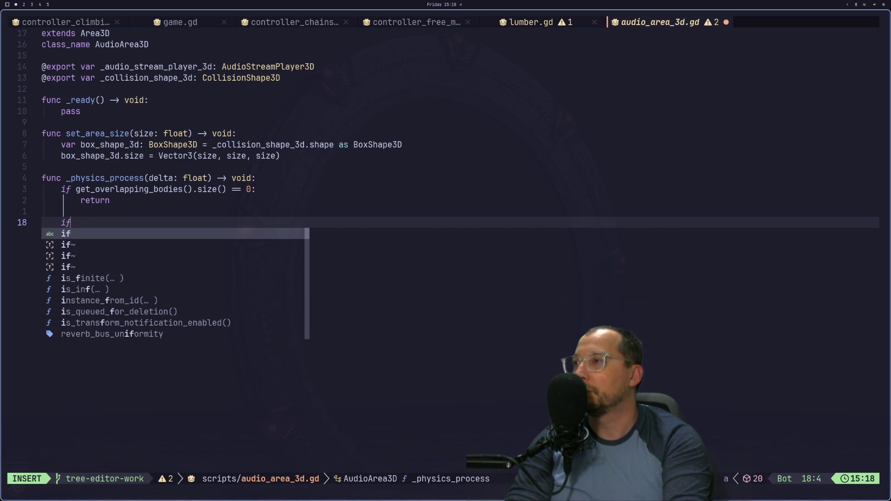
{"action": "key", "text": "BackSpace"}
{"action": "type", "text": "for"}
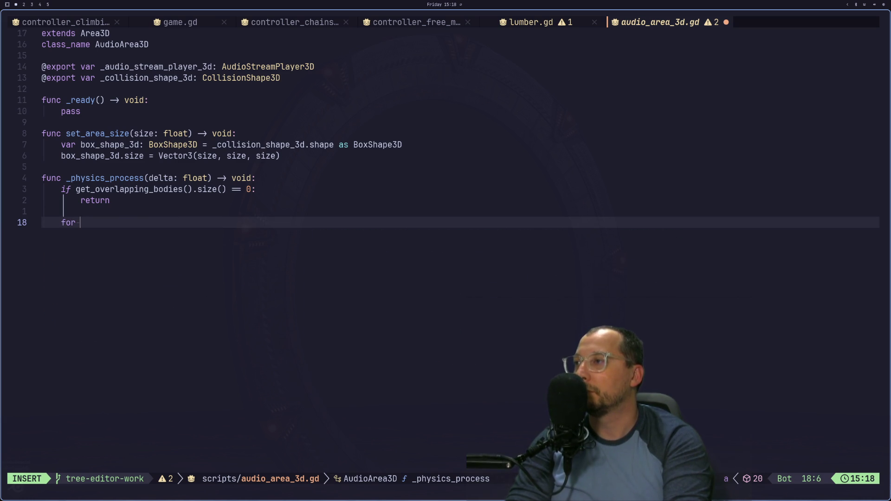
{"action": "key", "text": "Escape"}
Continue the loop line as 'for body in' beneath the return.
{"action": "key", "text": "k"}
{"action": "key", "text": "k"}
{"action": "key", "text": "k"}
{"action": "key", "text": "v"}
{"action": "key", "text": "l"}
{"action": "key", "text": "l"}
{"action": "key", "text": "l"}
{"action": "key", "text": "l"}
{"action": "key", "text": "Escape"}
{"action": "key", "text": "k"}
{"action": "key", "text": "k"}
{"action": "key", "text": "k"}
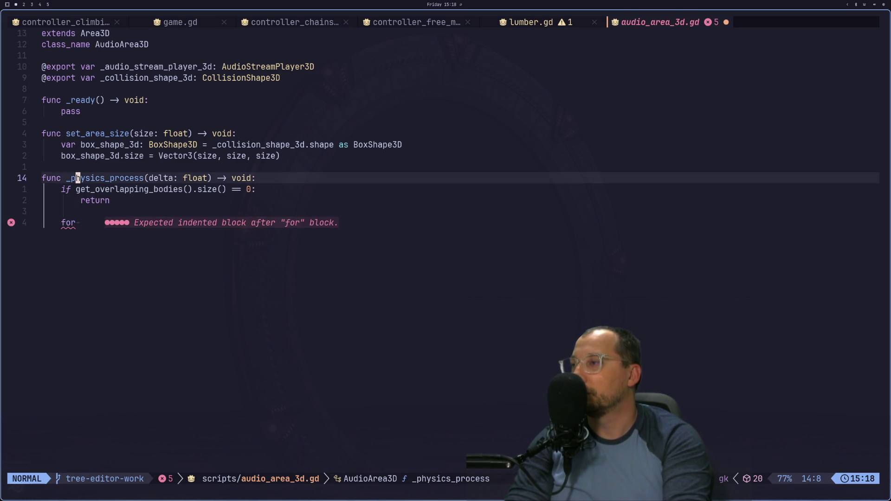
{"action": "key", "text": "k"}
{"action": "key", "text": "k"}
{"action": "key", "text": "k"}
{"action": "type", "text": "Ovr"}
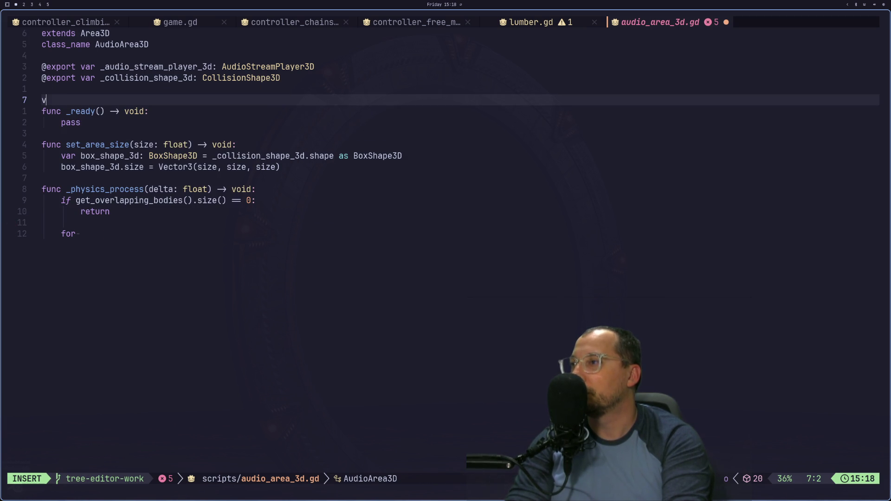
{"action": "key", "text": "BackSpace"}
{"action": "key", "text": "BackSpace"}
{"action": "key", "text": "Escape"}
{"action": "key", "text": "j"}
{"action": "key", "text": "j"}
{"action": "key", "text": "j"}
{"action": "key", "text": "j"}
{"action": "key", "text": "j"}
{"action": "key", "text": "j"}
{"action": "type", "text": "$a"}
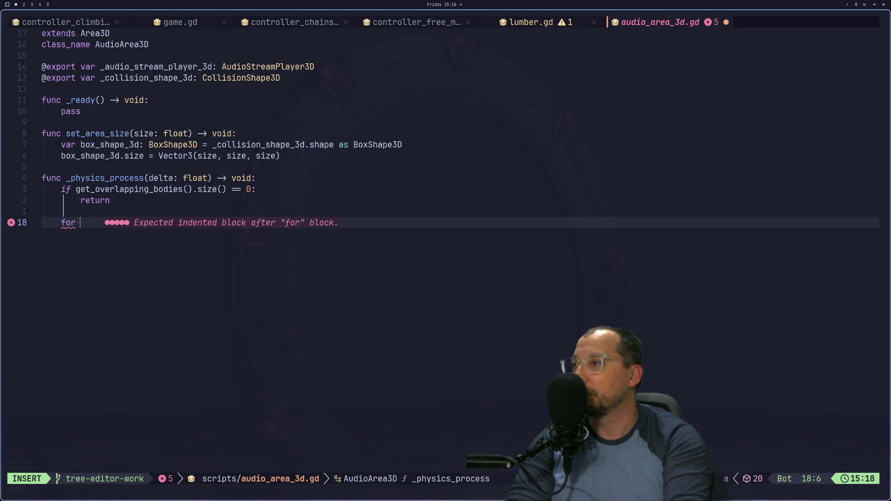
{"action": "type", "text": "body: i"}
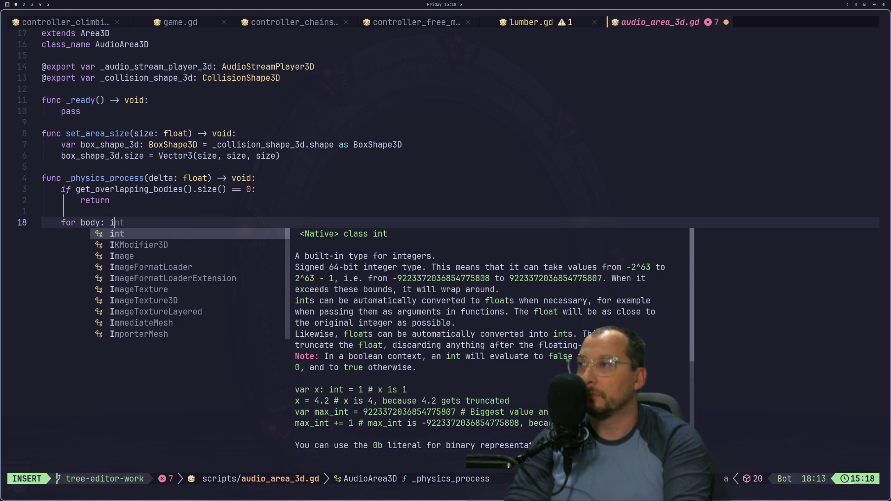
{"action": "key", "text": "BackSpace"}
{"action": "type", "text": "n"}
{"action": "key", "text": "Escape"}
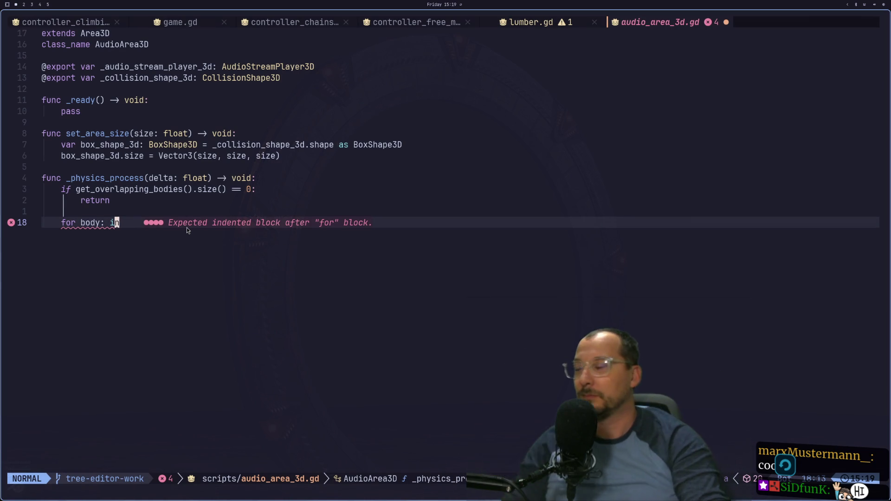
Finish the line as for body in get_overlapping_bodies(): with the closing colon.
{"action": "key", "text": "a"}
{"action": "key", "text": "Escape"}
{"action": "key", "text": "a"}
{"action": "key", "text": "Escape"}
{"action": "type", "text": "pping_bodies("}
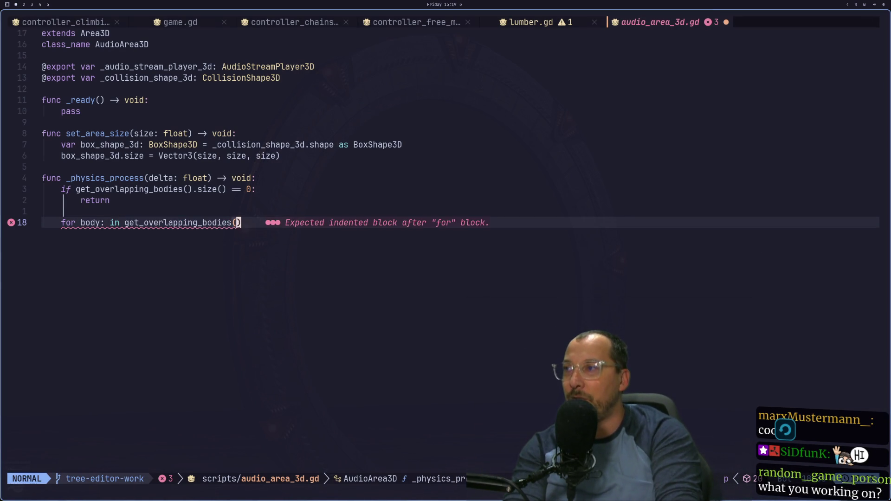
{"action": "type", "text": "A:"}
{"action": "key", "text": "Return"}
Comment out the unfinished for line, save the script, and switch to the Godot editor.
{"action": "key", "text": "Escape"}
{"action": "key", "text": "g"}
{"action": "key", "text": "k"}
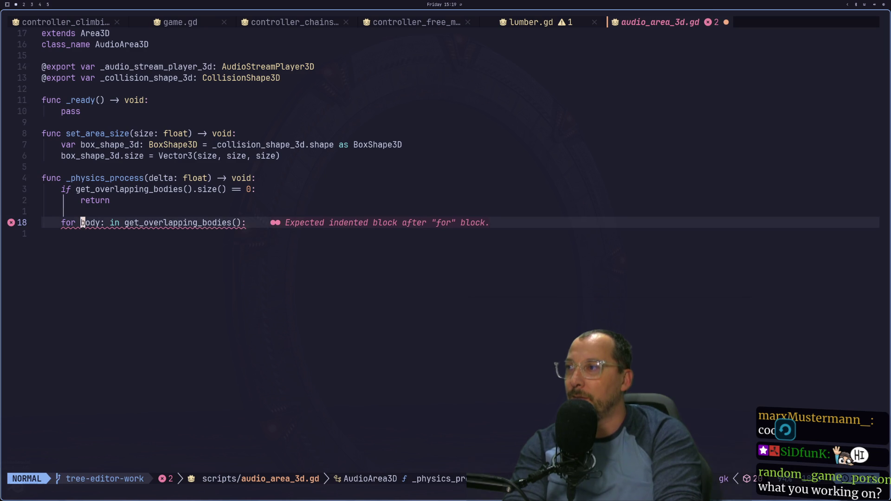
{"action": "key", "text": "b"}
{"action": "key", "text": "i"}
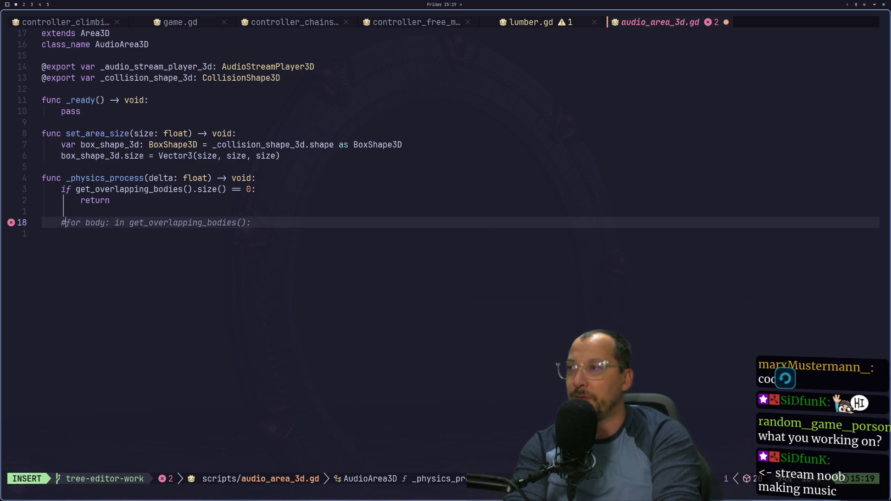
{"action": "key", "text": "Escape"}
{"action": "key", "text": "g"}
{"action": "key", "text": "c"}
{"action": "key", "text": "c"}
{"action": "key", "text": "super+2"}
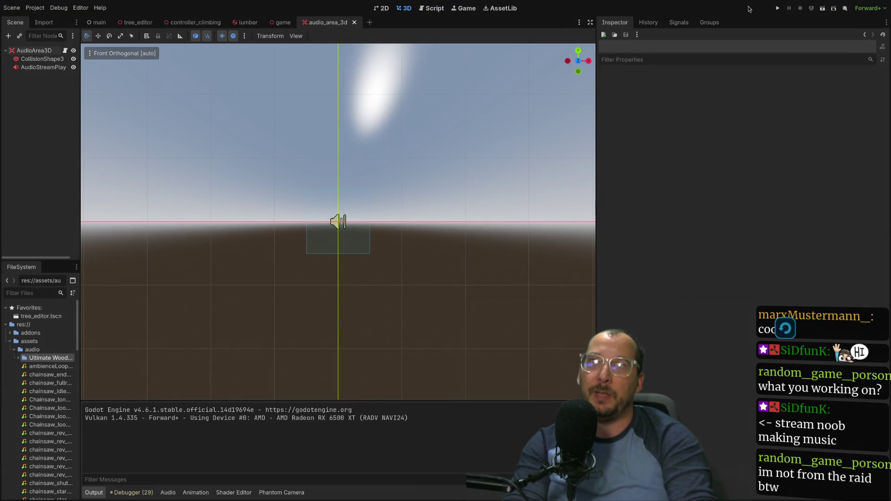
Run the project from the play button so the tree-climbing scene starts.
{"action": "left_click", "coordinate": [777, 8]}
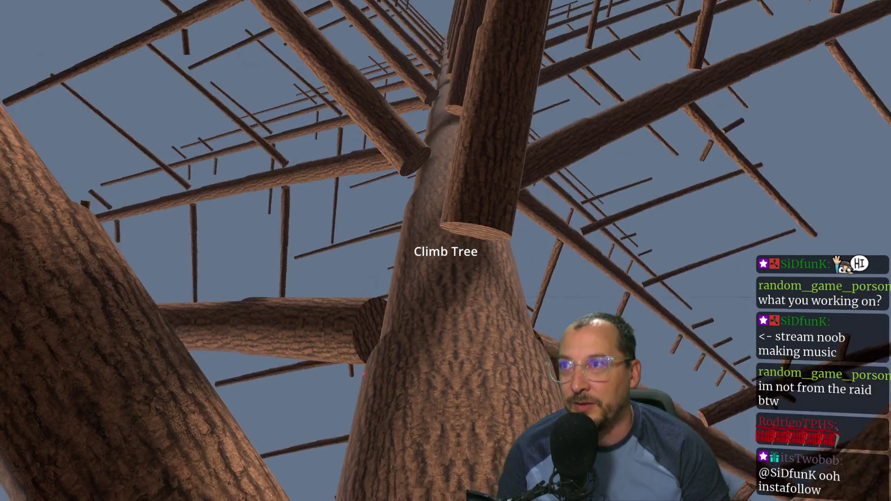
Climb the tree, then walk back and forth through the fallen log pile until the debugger halts.
{"action": "key", "text": "e"}
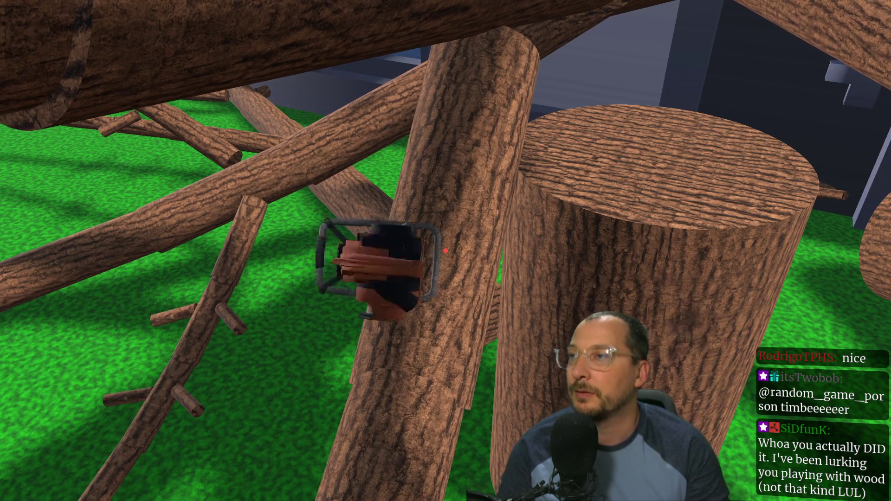
{"action": "key", "text": "s"}
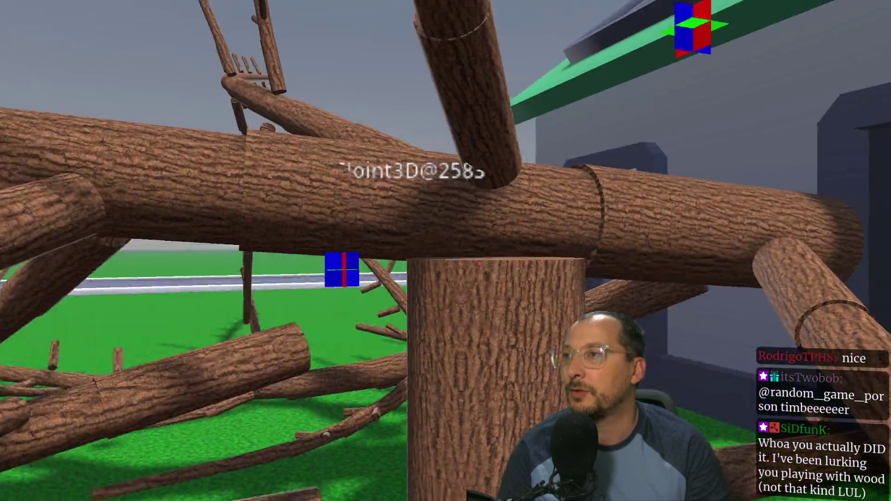
{"action": "key", "text": "s"}
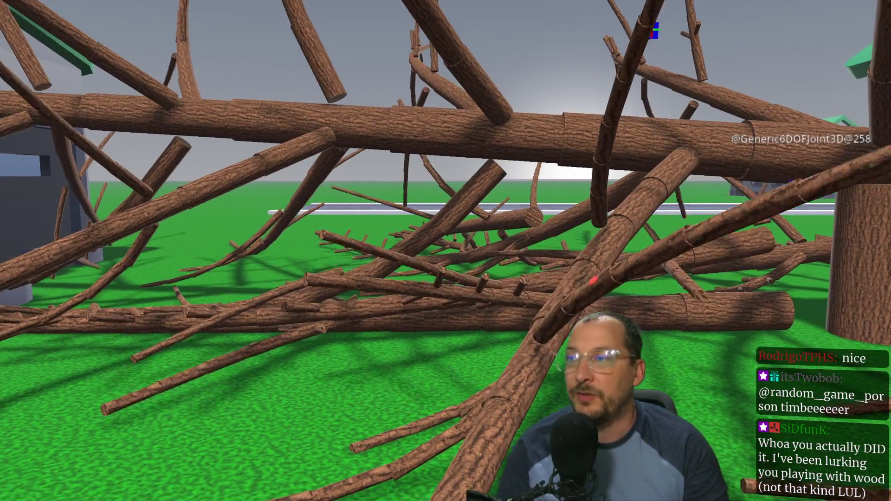
{"action": "key", "text": "w"}
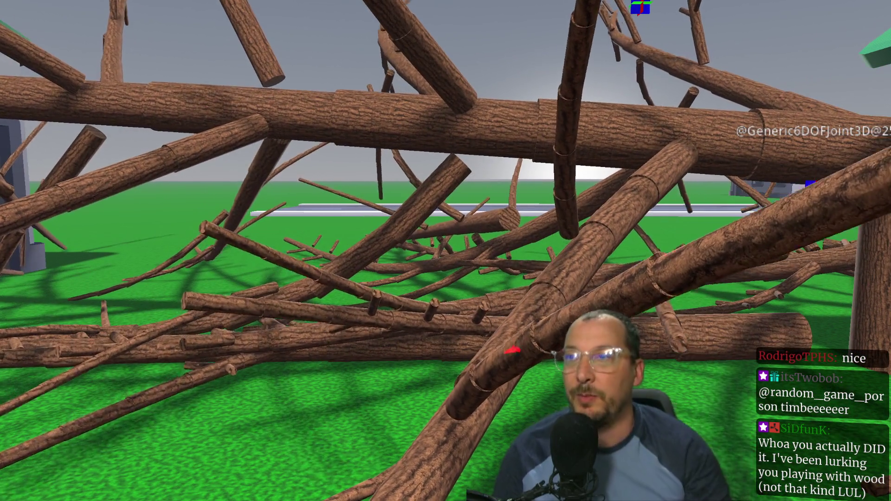
{"action": "key", "text": "w"}
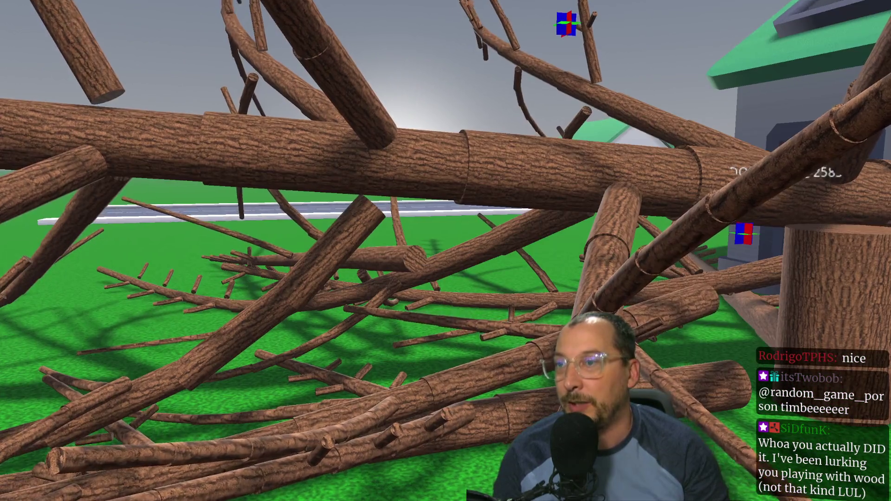
{"action": "key", "text": "s"}
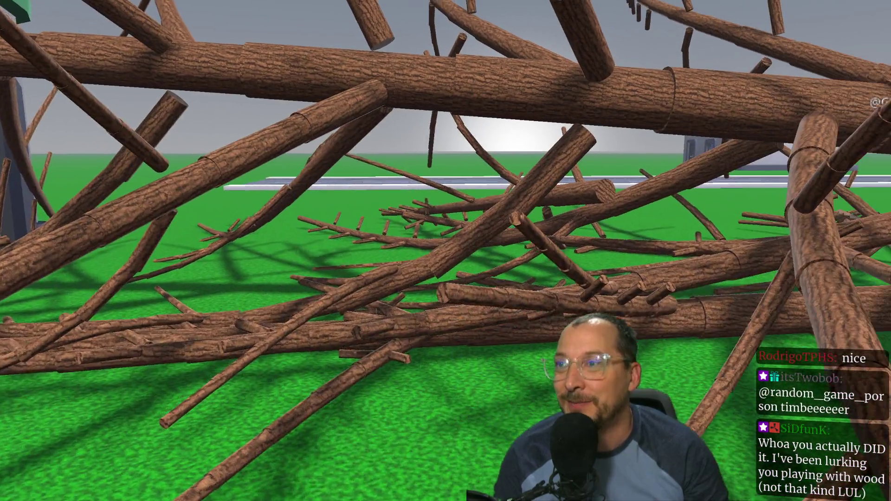
{"action": "key", "text": "w"}
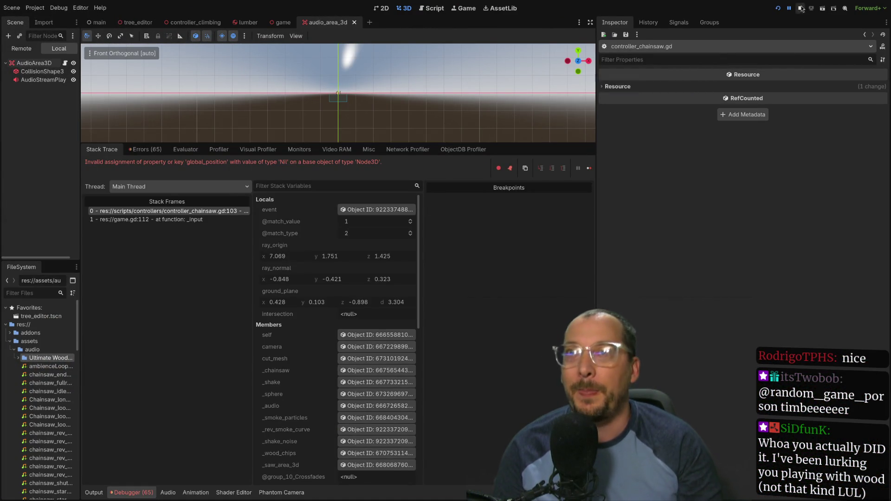
Switch to the Neovim workspace showing audio_area_3d.gd.
{"action": "key", "text": "super+1"}
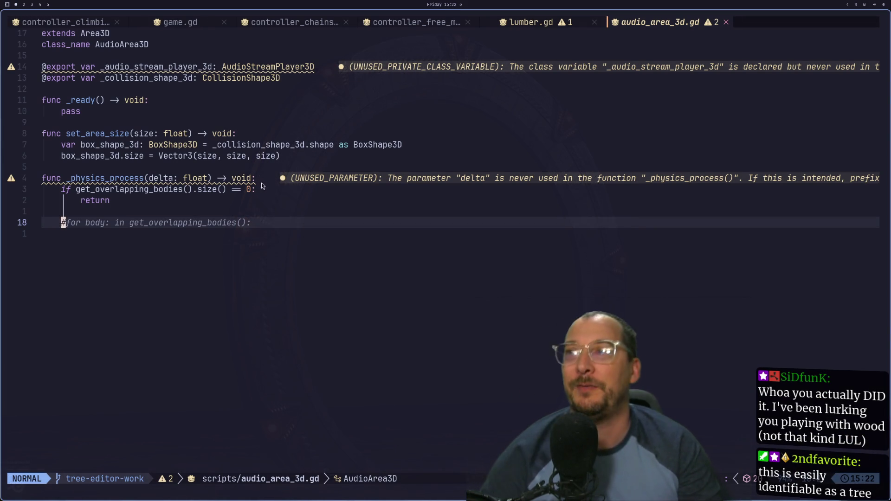
Type the loop variable as body: Node on the commented for line.
{"action": "left_click", "coordinate": [267, 190]}
{"action": "key", "text": "j"}
{"action": "key", "text": "j"}
{"action": "key", "text": "j"}
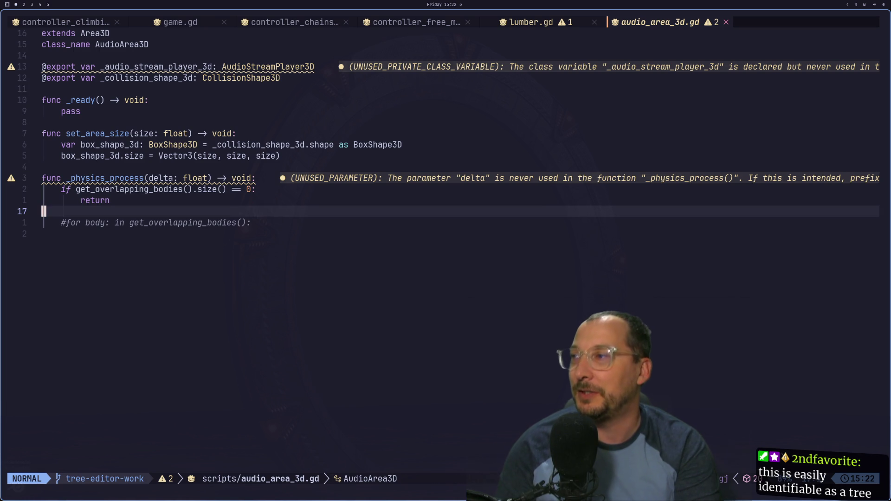
{"action": "key", "text": "F"}
{"action": "key", "text": "y"}
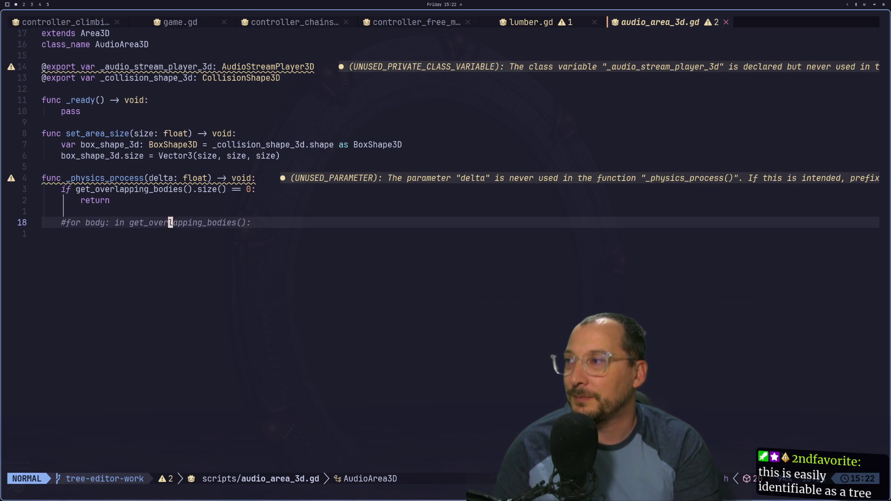
{"action": "type", "text": "la Node"}
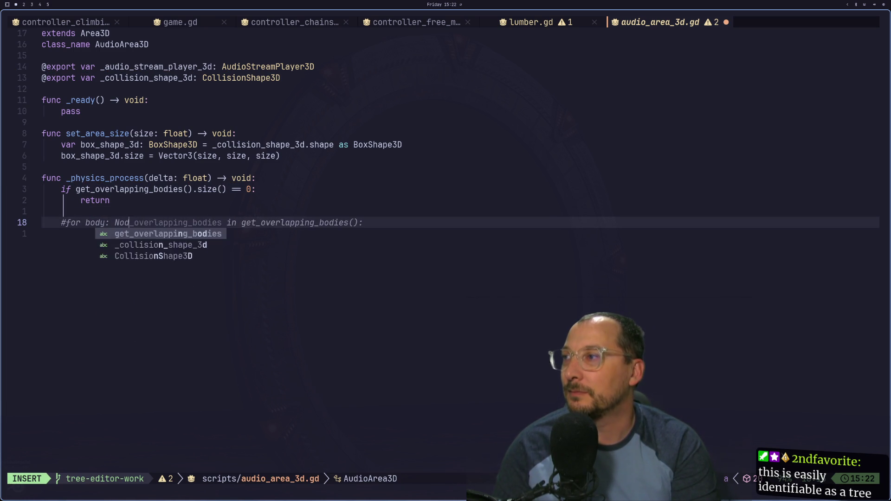
{"action": "key", "text": "Escape"}
Remove the # from the for line and add a pass placeholder inside the loop.
{"action": "key", "text": "h"}
{"action": "key", "text": "h"}
{"action": "key", "text": "h"}
{"action": "key", "text": "i"}
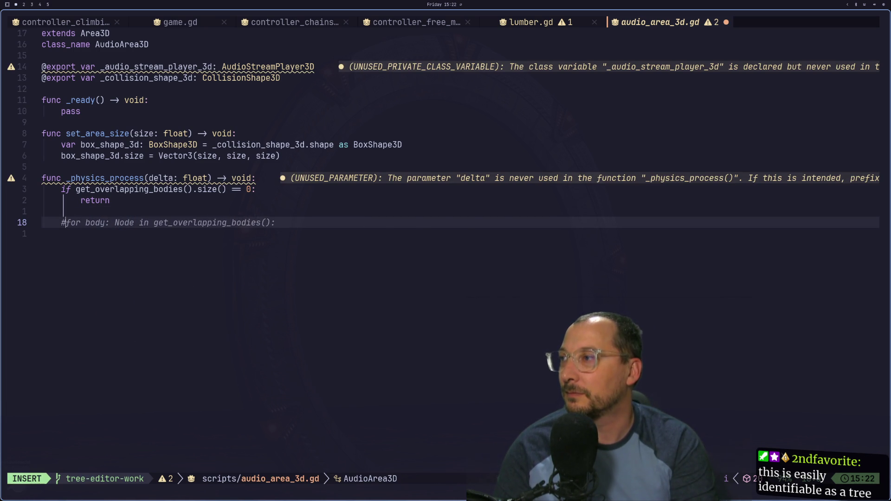
{"action": "key", "text": "BackSpace"}
{"action": "key", "text": "Escape"}
{"action": "key", "text": "l"}
{"action": "key", "text": "w"}
{"action": "key", "text": "w"}
{"action": "key", "text": "w"}
{"action": "key", "text": "l"}
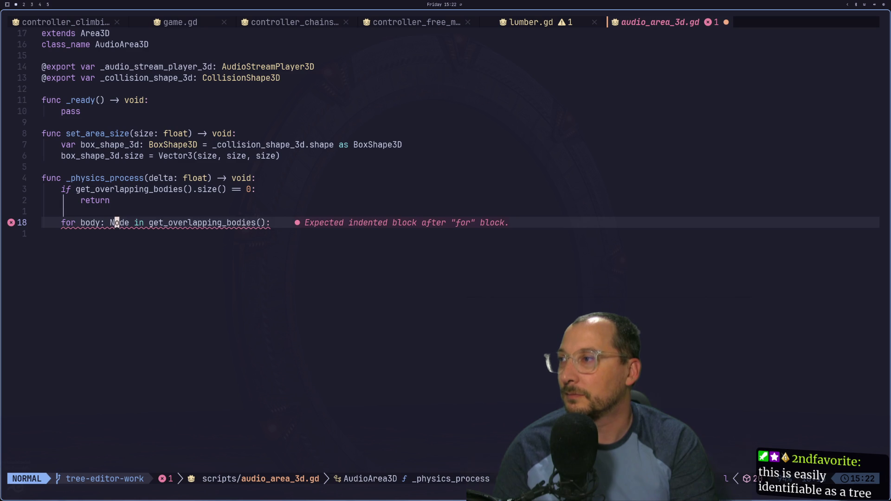
{"action": "key", "text": "o"}
{"action": "key", "text": "Escape"}
{"action": "type", "text": "uo"}
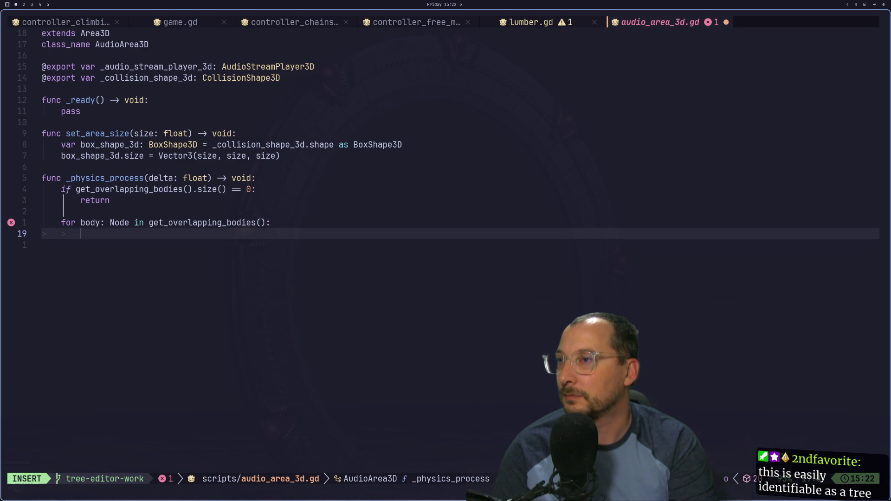
{"action": "type", "text": "pass"}
{"action": "key", "text": "Escape"}
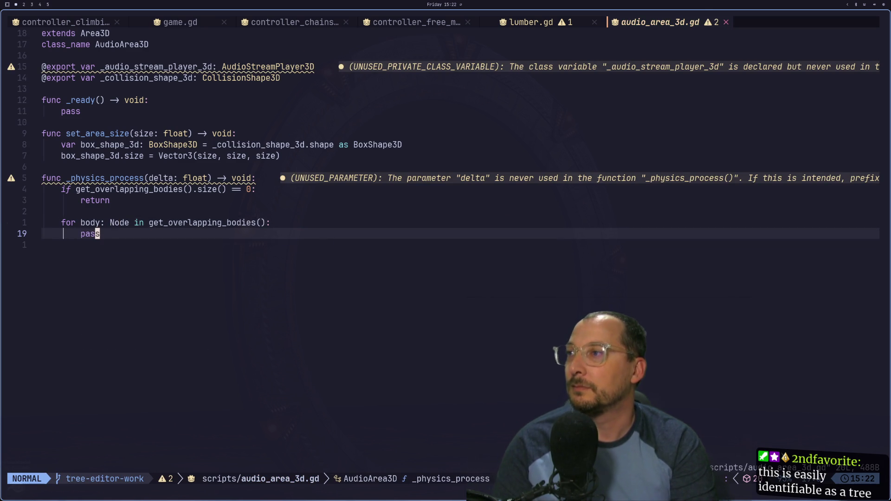
Start an 'if body is Lumber' check inside the loop, then erase it.
{"action": "key", "text": "k"}
{"action": "key", "text": "h"}
{"action": "key", "text": "h"}
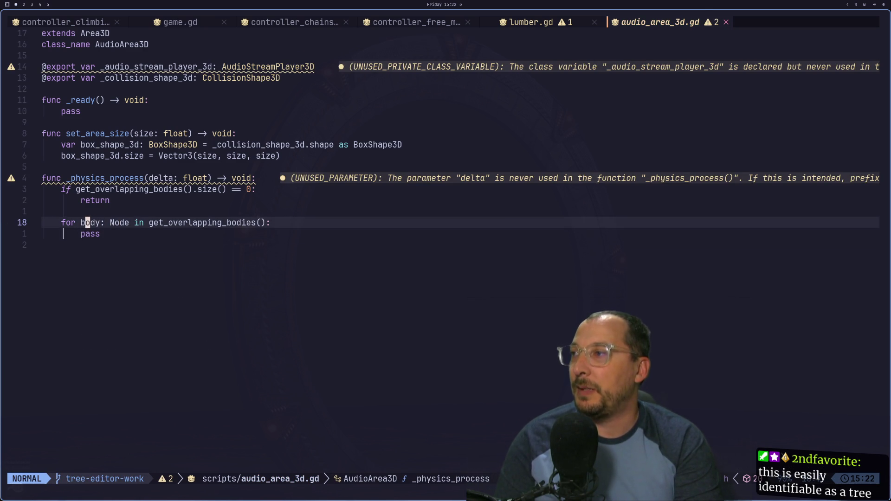
{"action": "key", "text": "l"}
{"action": "key", "text": "l"}
{"action": "type", "text": "oif "}
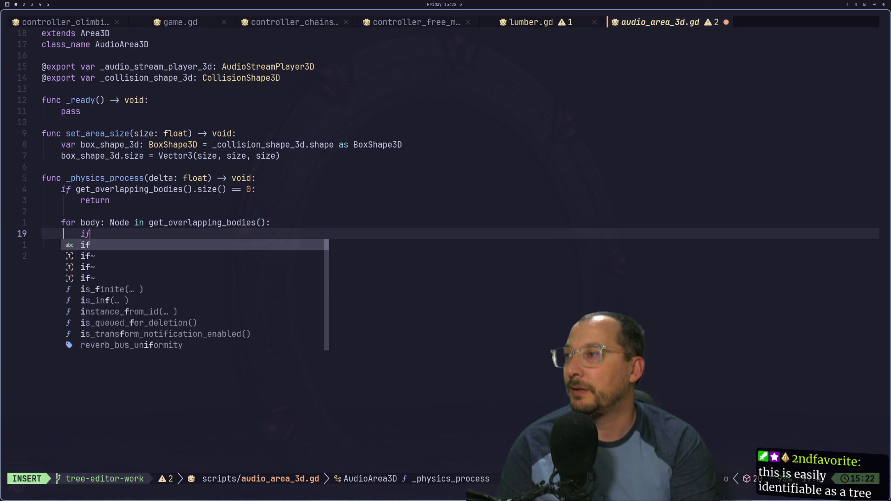
{"action": "type", "text": "body "}
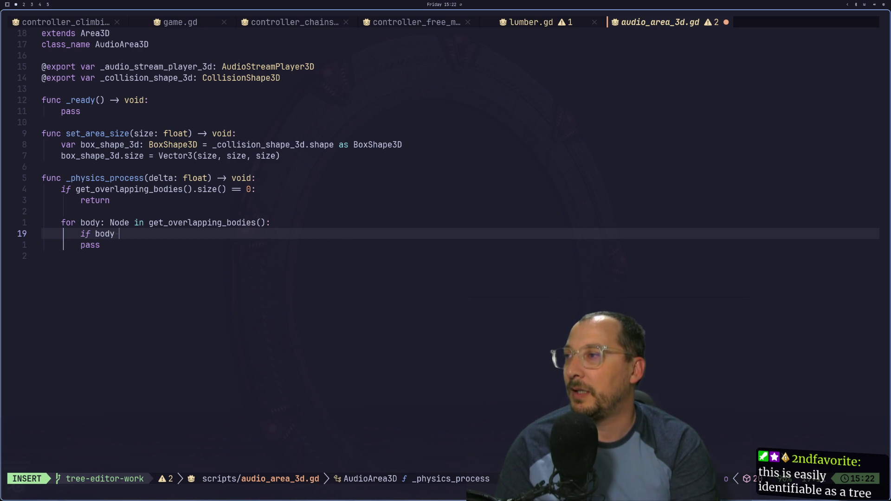
{"action": "type", "text": "is Lumber"}
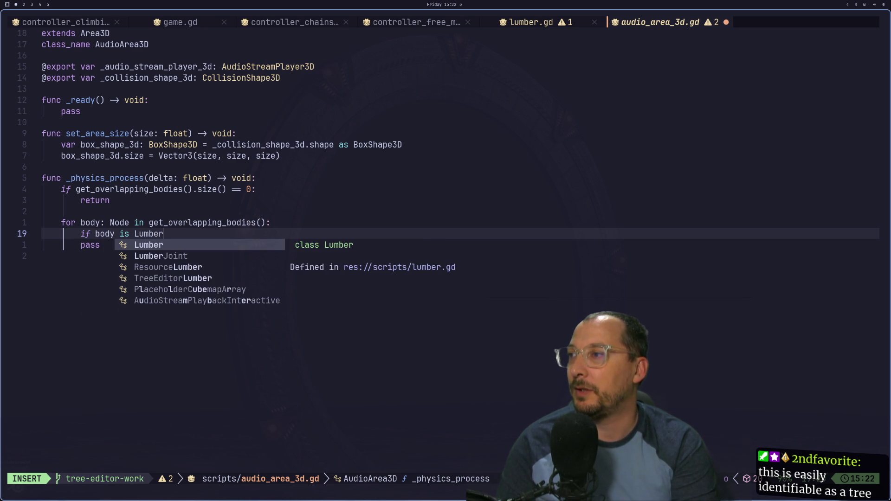
{"action": "type", "text": ";"}
{"action": "key", "text": "Return"}
{"action": "key", "text": "BackSpace"}
{"action": "key", "text": "BackSpace"}
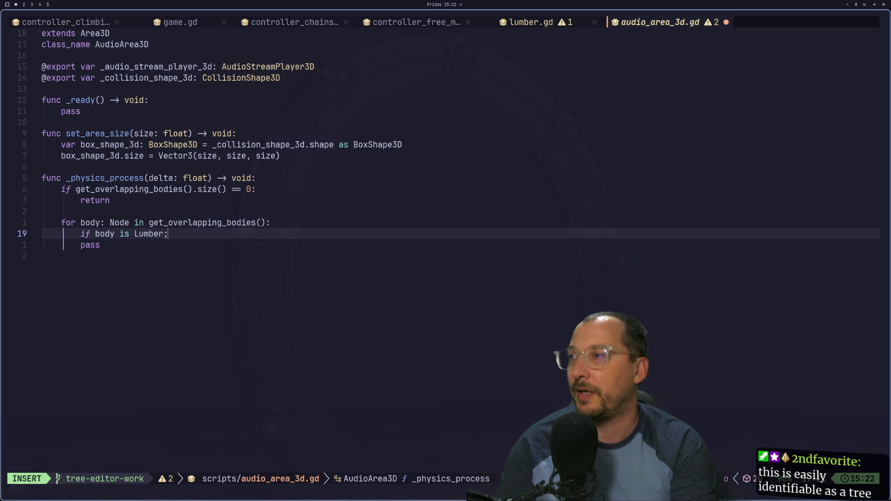
{"action": "key", "text": "BackSpace"}
{"action": "key", "text": "BackSpace"}
{"action": "key", "text": "BackSpace"}
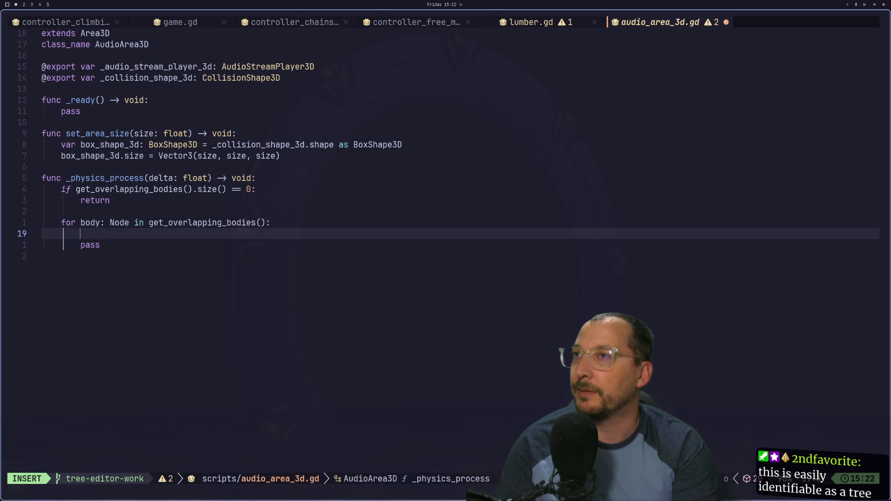
Consult the Godot docs and type lumber.get_contact_count() in the loop above pass.
{"action": "key", "text": "super+2"}
{"action": "key", "text": "super+3"}
{"action": "key", "text": "super+2"}
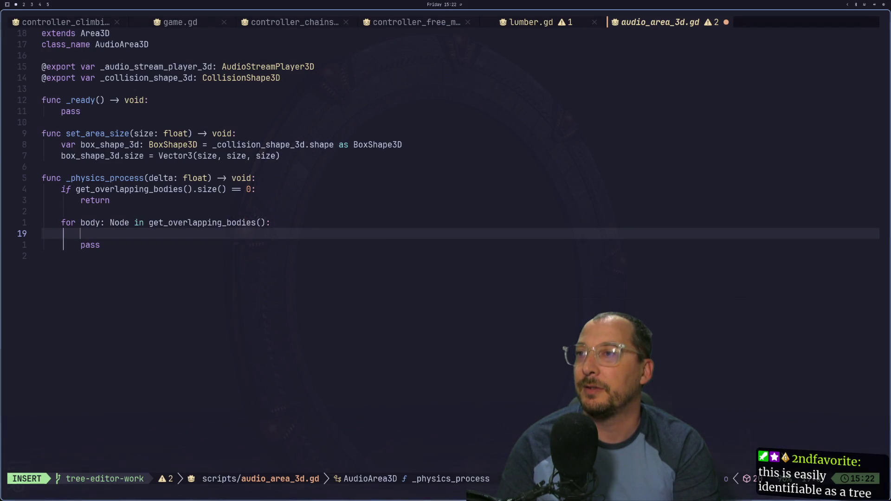
{"action": "type", "text": "lumber.get"}
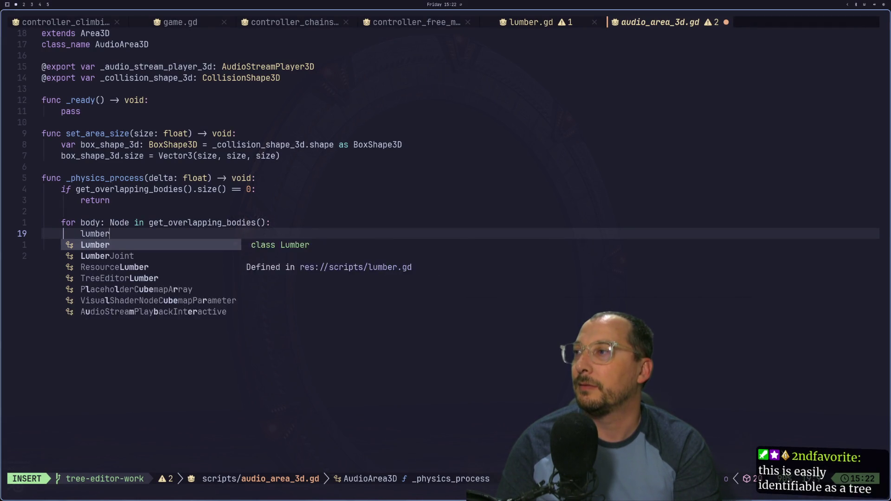
{"action": "type", "text": ")"}
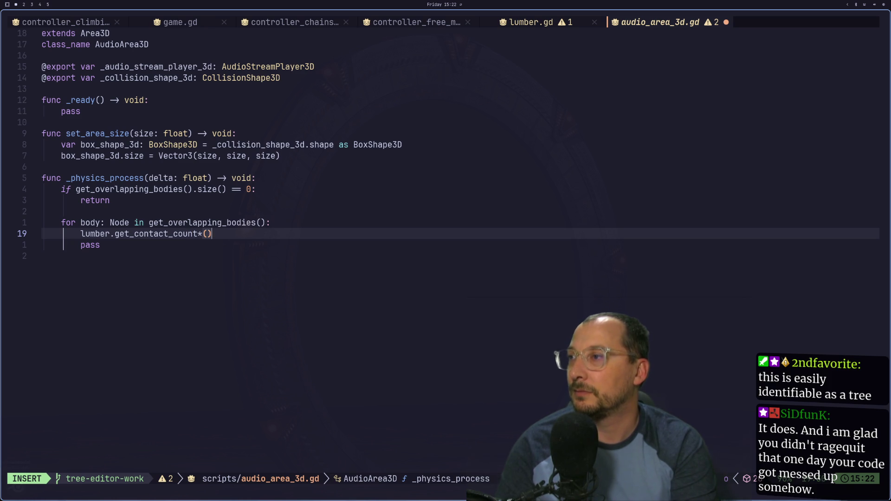
{"action": "type", "text": "("}
{"action": "key", "text": "Escape"}
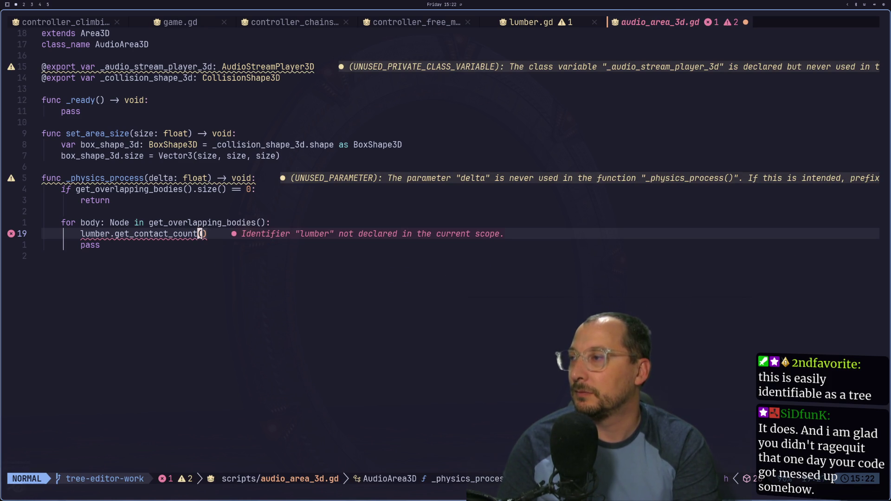
Turn the call into the condition if lumber.get_contact_count() > 0:.
{"action": "left_click", "coordinate": [140, 234]}
{"action": "key", "text": "shift+i"}
{"action": "type", "text": "if"}
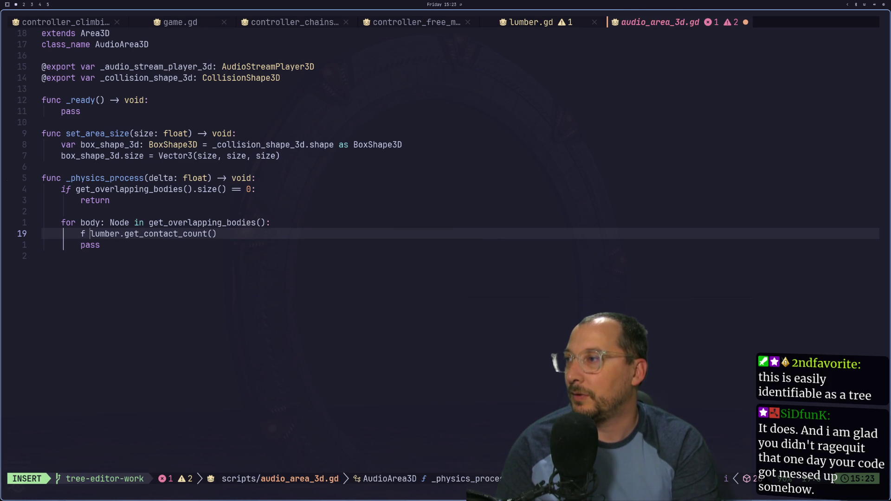
{"action": "key", "text": "Escape"}
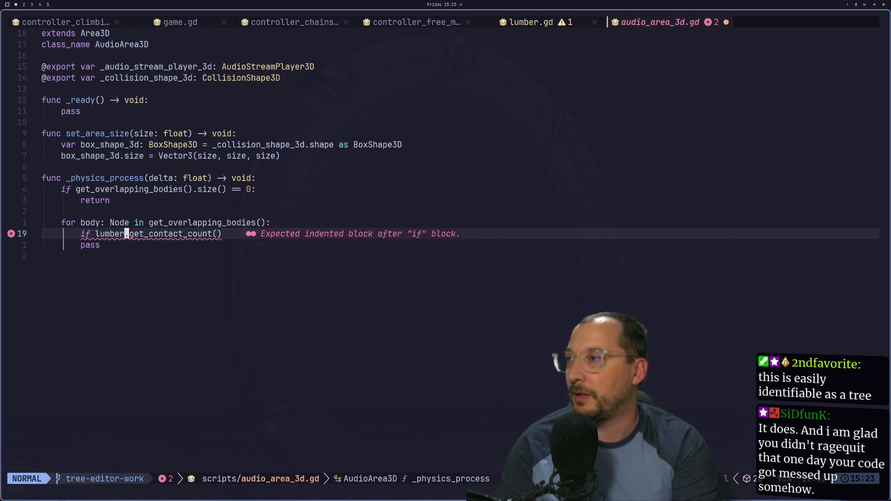
{"action": "type", "text": "a >"}
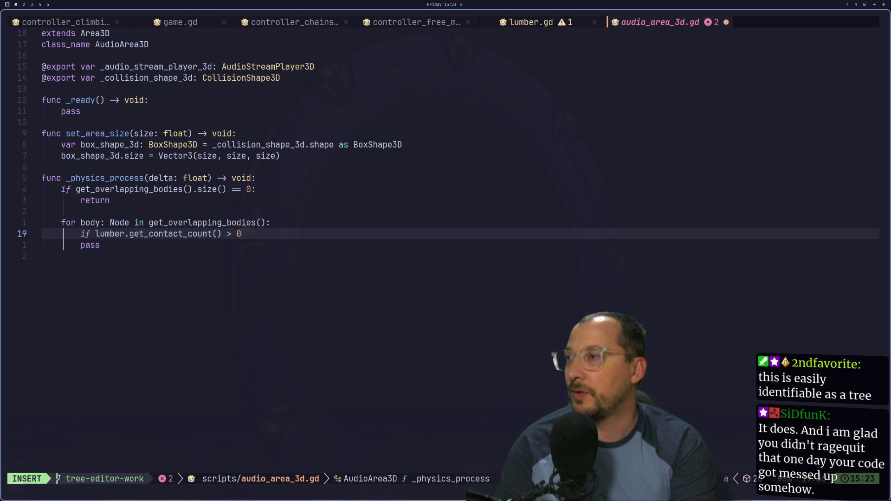
{"action": "type", "text": ":"}
{"action": "key", "text": "Return"}
{"action": "key", "text": "Escape"}
Replace the pass placeholder with a print() call.
{"action": "key", "text": "j"}
{"action": "key", "text": "j"}
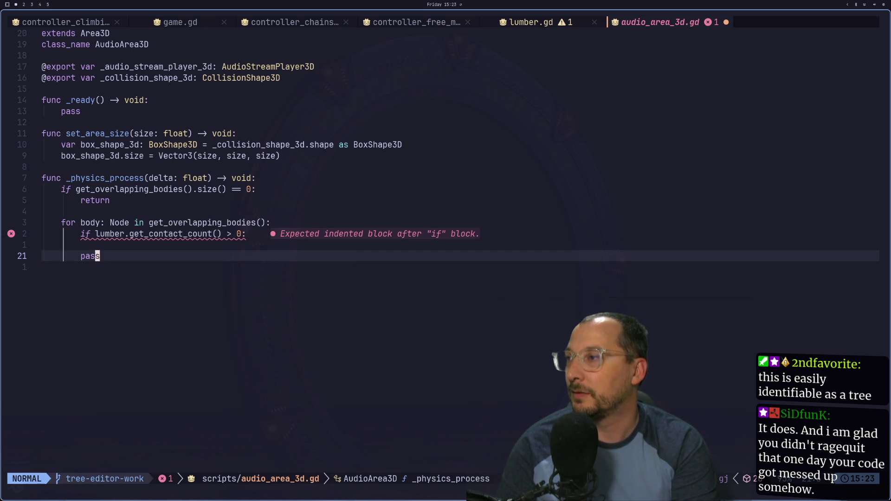
{"action": "key", "text": "d"}
{"action": "key", "text": "d"}
{"action": "key", "text": "d"}
{"action": "key", "text": "d"}
{"action": "type", "text": "S"}
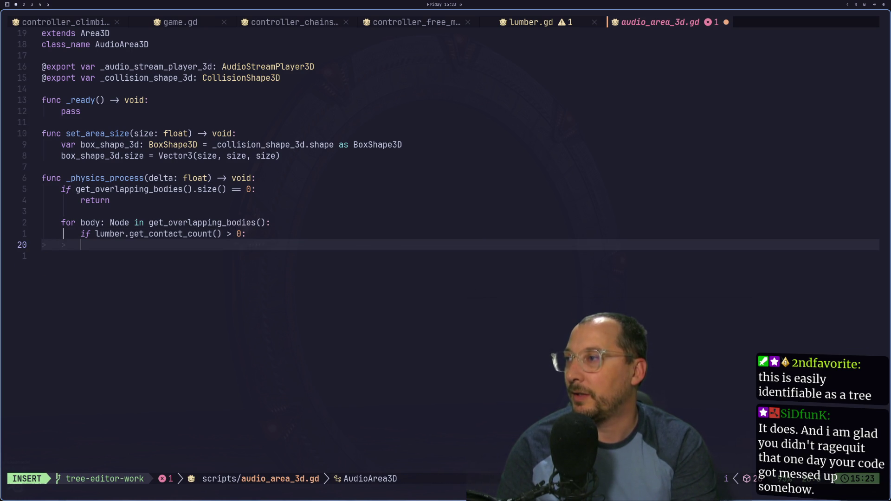
{"action": "type", "text": "print"}
{"action": "key", "text": "Down"}
{"action": "key", "text": "Up"}
{"action": "key", "text": "Return"}
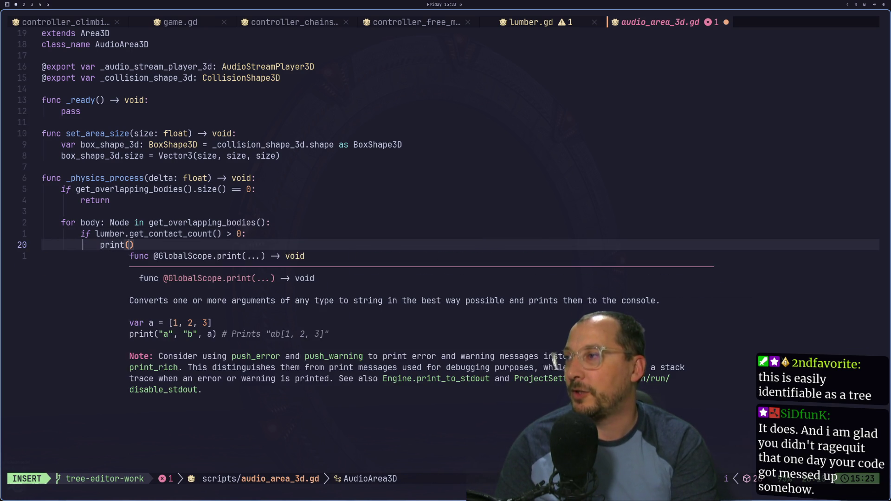
{"action": "key", "text": "Escape"}
Copy lumber.get_contact_count() into print() and save the script with :w.
{"action": "key", "text": "g"}
{"action": "key", "text": "k"}
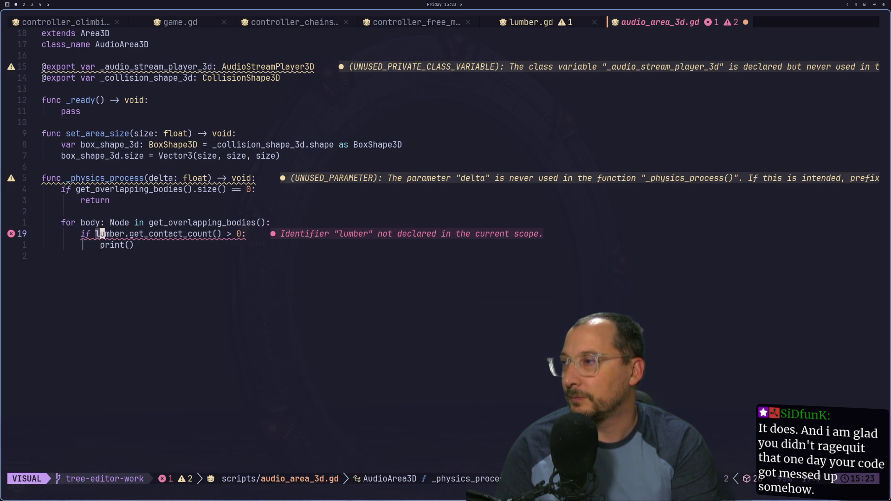
{"action": "key", "text": "v"}
{"action": "key", "text": "1"}
{"action": "key", "text": "0"}
{"action": "key", "text": "l"}
{"action": "key", "text": "t"}
{"action": "key", "text": "greater"}
{"action": "key", "text": "y"}
{"action": "key", "text": "j"}
{"action": "key", "text": "l"}
{"action": "key", "text": "l"}
{"action": "key", "text": "p"}
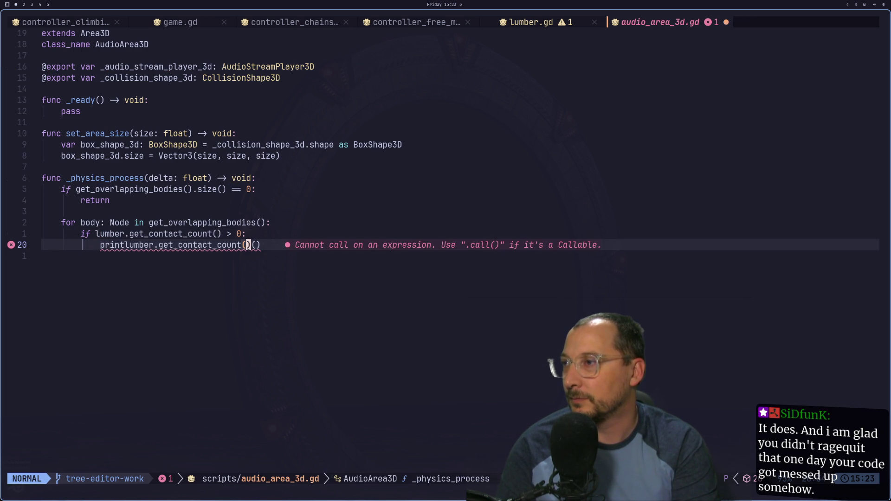
{"action": "key", "text": "d"}
{"action": "key", "text": "Escape"}
{"action": "type", "text": "u"}
{"action": "type", "text": "p"}
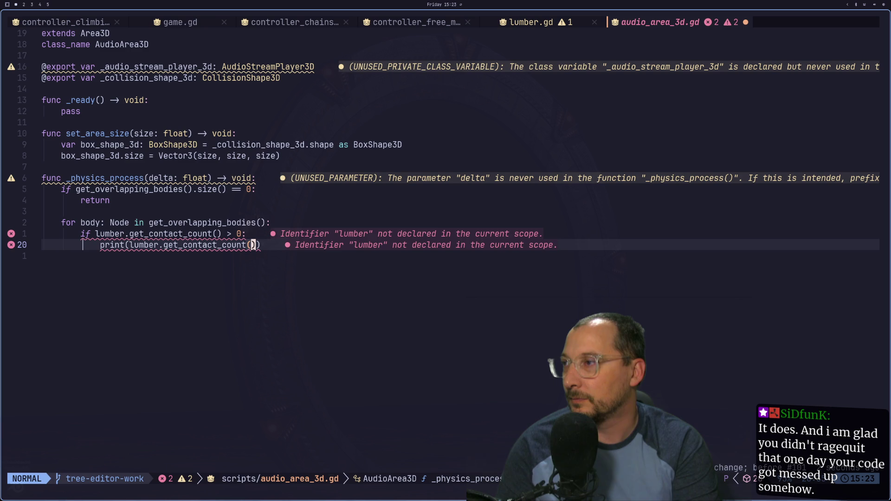
{"action": "type", "text": ":w"}
{"action": "key", "text": "Return"}
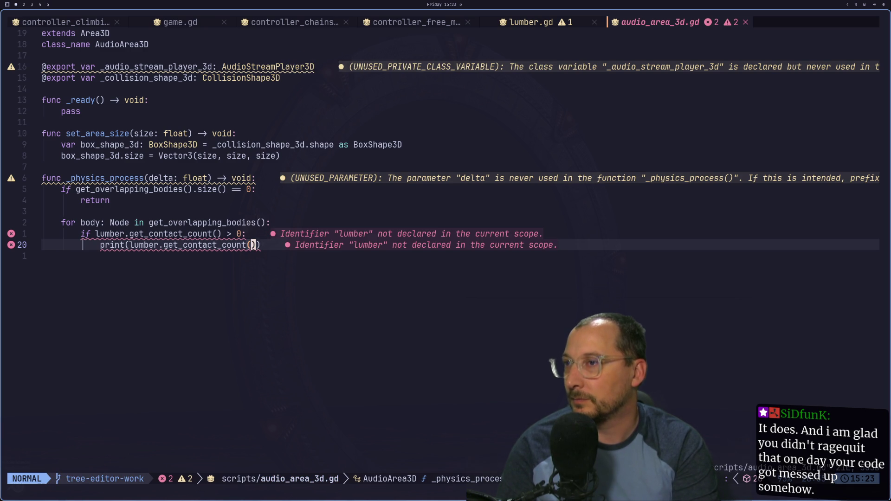
{"action": "left_click", "coordinate": [239, 233]}
{"action": "left_click", "coordinate": [145, 234]}
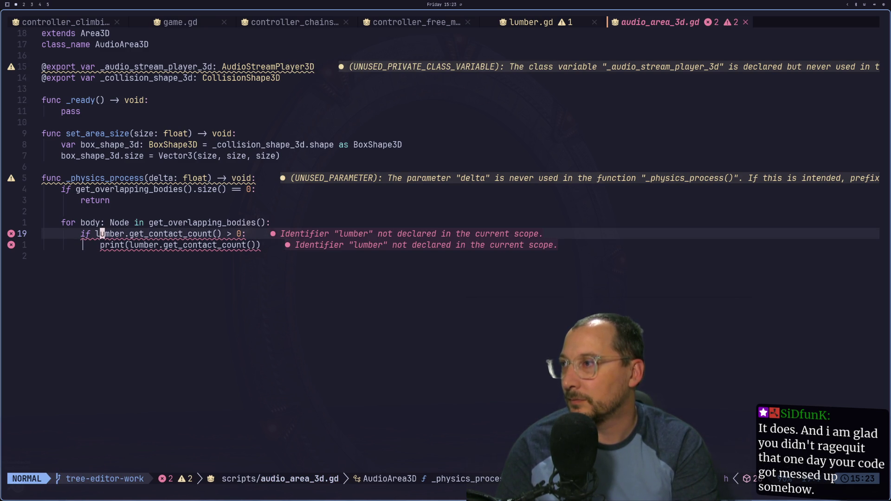
Add an 'if body is Lumber' check above the contact-count line and indent the check and print under it.
{"action": "key", "text": "k"}
{"action": "type", "text": "jkoif body is"}
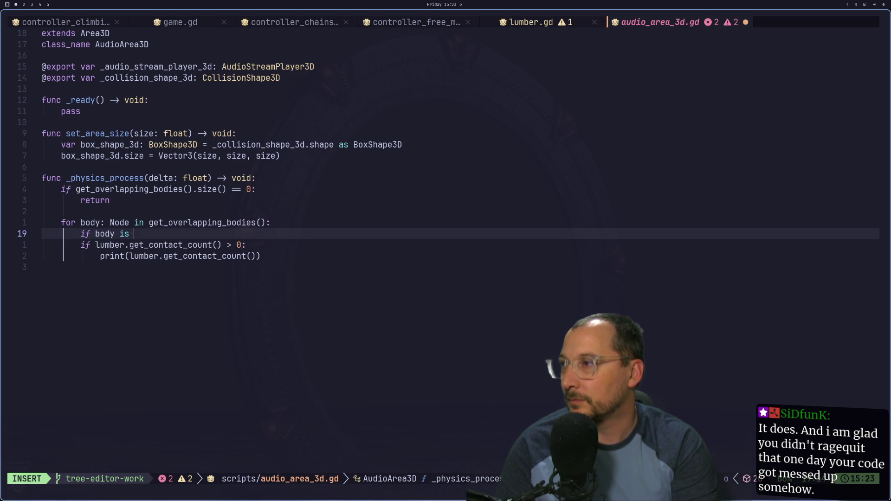
{"action": "type", "text": " Lum"}
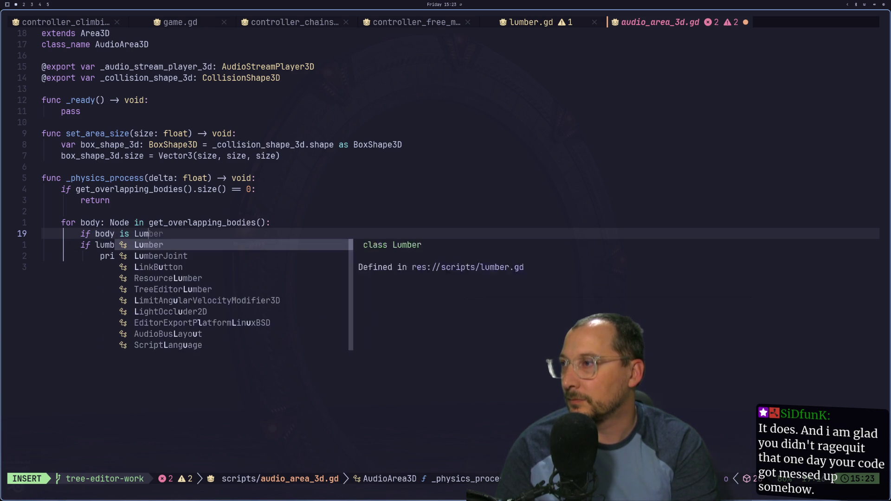
{"action": "type", "text": "ber:"}
{"action": "key", "text": "Escape"}
{"action": "type", "text": "j"}
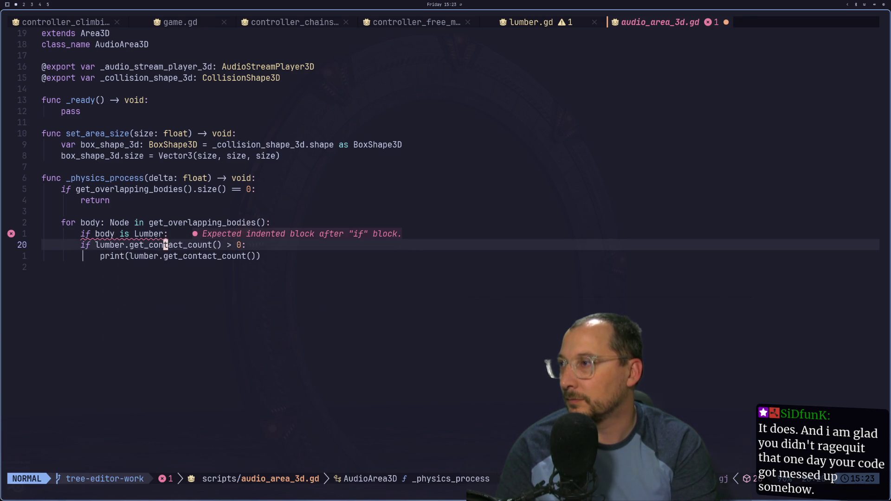
{"action": "type", "text": "ki as lum"}
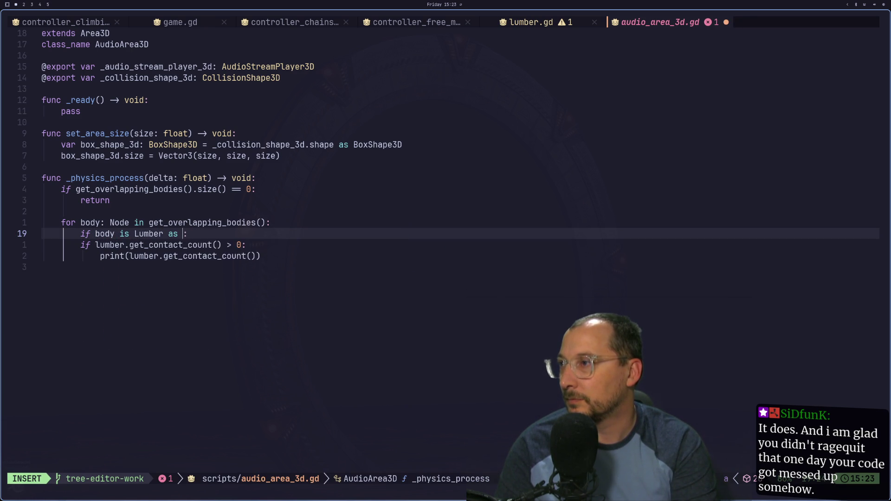
{"action": "key", "text": "Return"}
{"action": "key", "text": "Escape"}
{"action": "key", "text": "j"}
{"action": "key", "text": "h"}
{"action": "key", "text": "h"}
{"action": "key", "text": "h"}
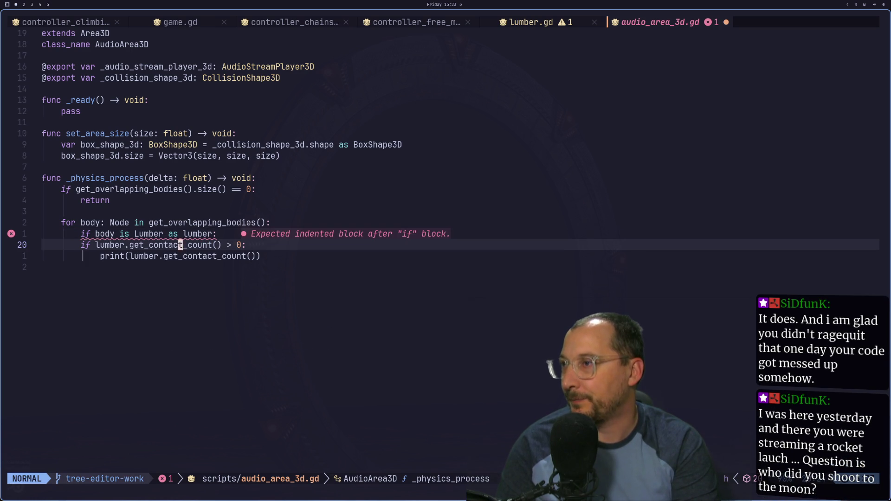
{"action": "key", "text": "0"}
{"action": "key", "text": "v"}
{"action": "key", "text": "j"}
{"action": "key", "text": "j"}
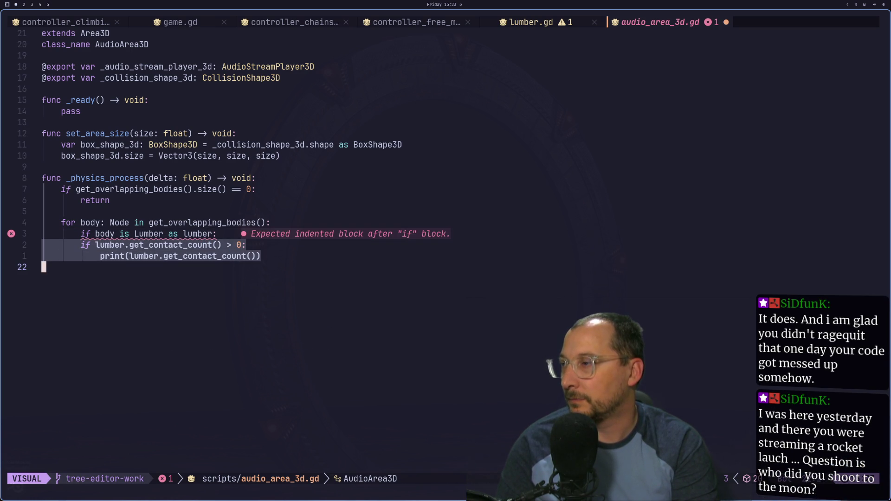
{"action": "key", "text": "greater"}
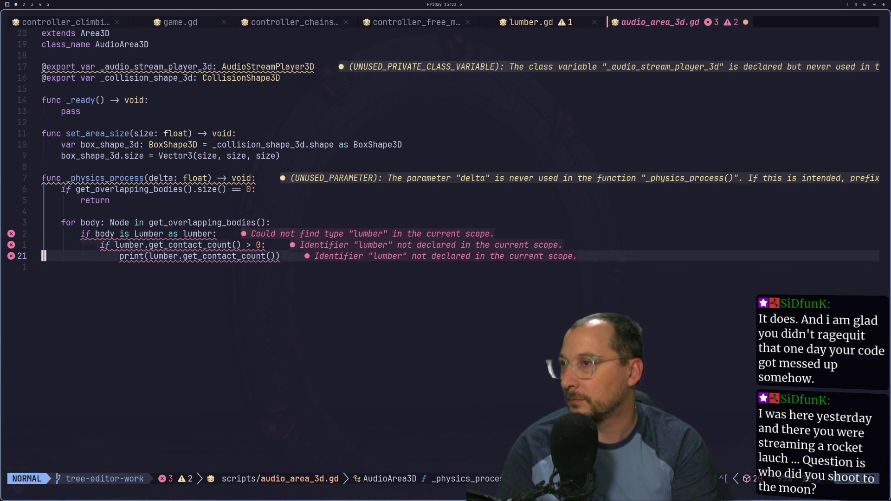
Remove the 'as lumber' alias from the Lumber type check and save the script.
{"action": "key", "text": "k"}
{"action": "key", "text": "asciicircum"}
{"action": "key", "text": "t"}
{"action": "key", "text": "a"}
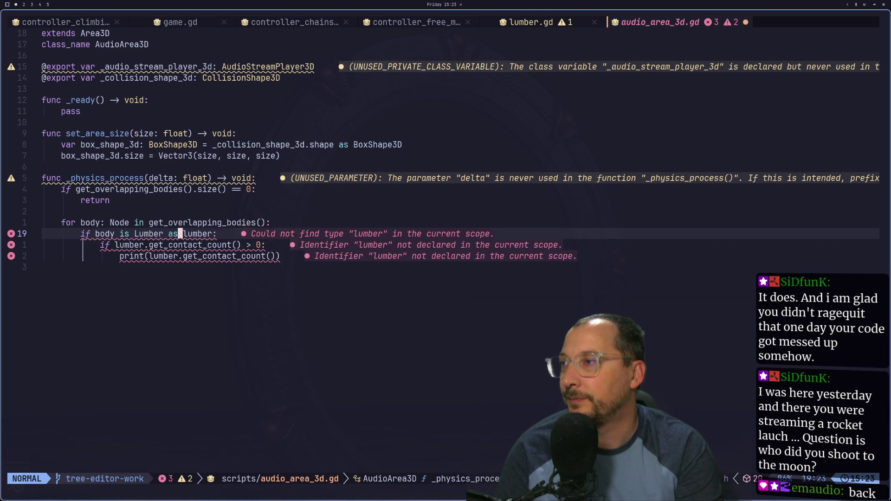
{"action": "key", "text": "g"}
{"action": "key", "text": "Escape"}
{"action": "key", "text": "e"}
{"action": "key", "text": "h"}
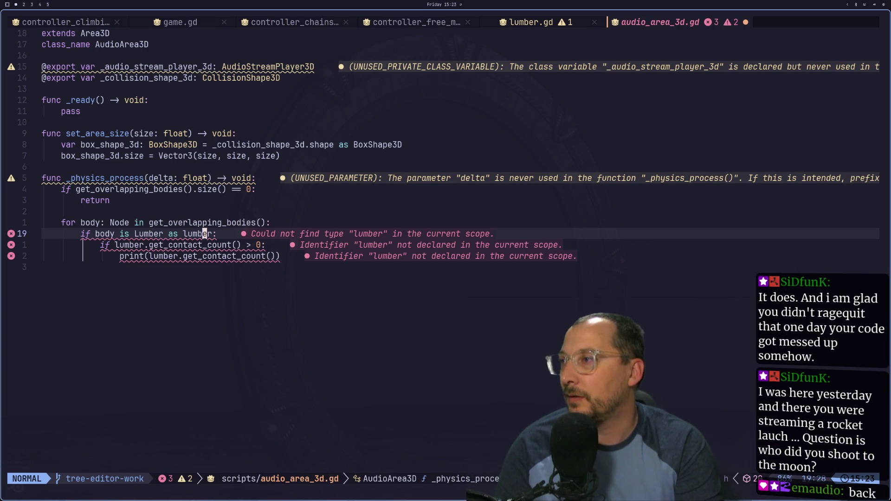
{"action": "key", "text": "d"}
{"action": "key", "text": "t"}
{"action": "key", "text": "colon"}
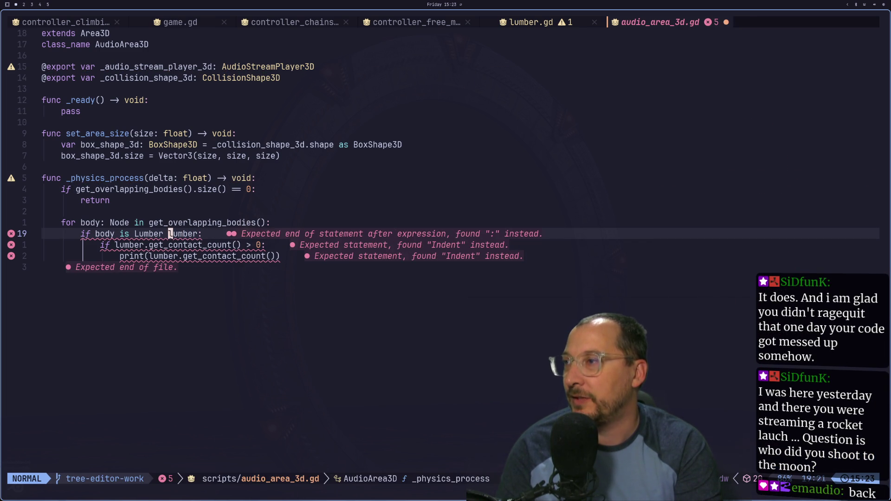
{"action": "key", "text": "i"}
{"action": "key", "text": "BackSpace"}
{"action": "key", "text": "BackSpace"}
{"action": "key", "text": "Escape"}
{"action": "type", "text": ":w"}
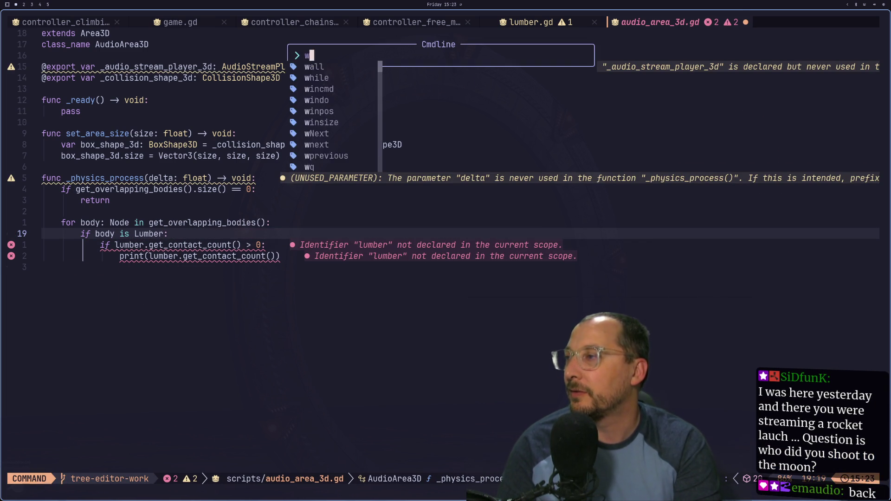
{"action": "key", "text": "Return"}
Replace lumber with body in the condition and print so it prints body.get_contact_count(), then save.
{"action": "key", "text": "A"}
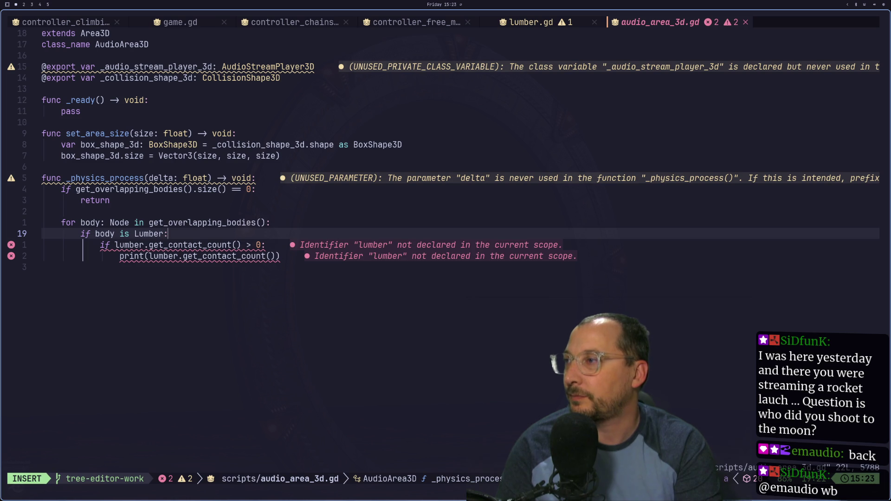
{"action": "key", "text": "Escape"}
{"action": "key", "text": "b"}
{"action": "key", "text": "b"}
{"action": "type", "text": "jciwbod"}
{"action": "type", "text": "y"}
{"action": "key", "text": "Escape"}
{"action": "key", "text": "j"}
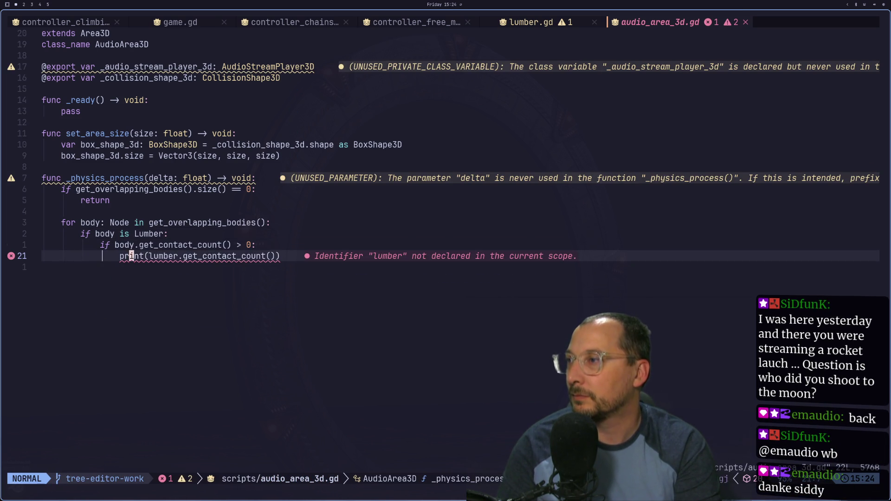
{"action": "type", "text": "ciwbody"}
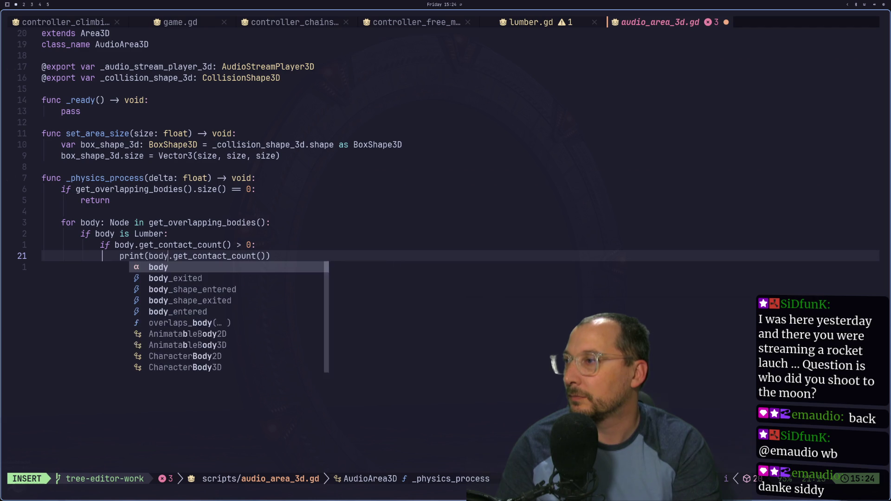
{"action": "key", "text": "Escape"}
{"action": "type", "text": ":w"}
{"action": "key", "text": "Return"}
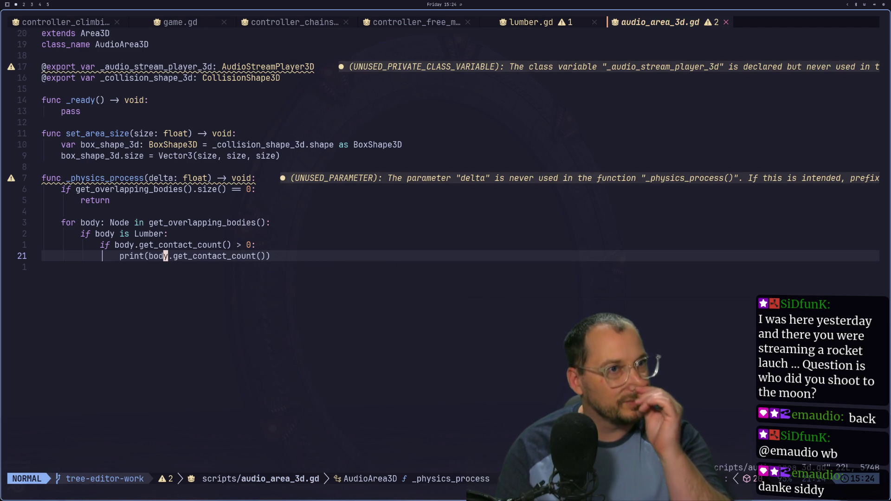
{"action": "key", "text": "super+4"}
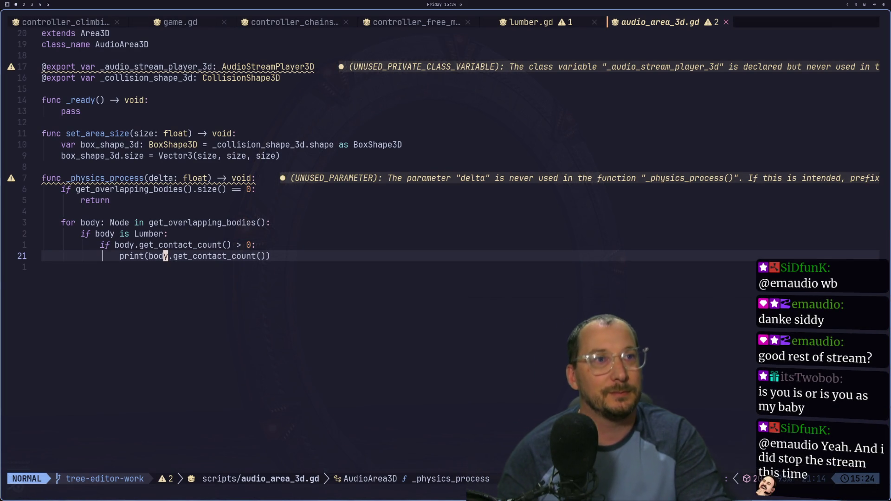
Switch to workspace 2 to bring the Godot editor with the audio_area_3d scene back on screen.
{"action": "key", "text": "super+2"}
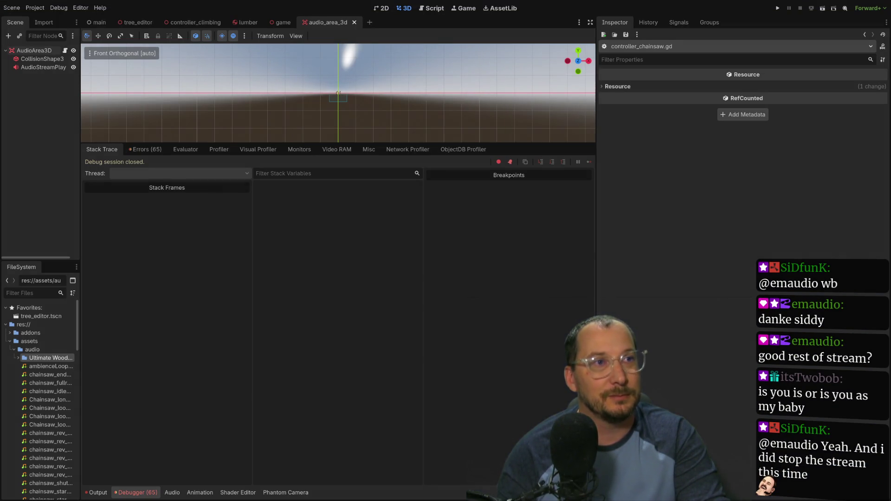
Run the project, stop it with F8 and relaunch, checking the Output shows a contact count of 1.
{"action": "left_click", "coordinate": [776, 10]}
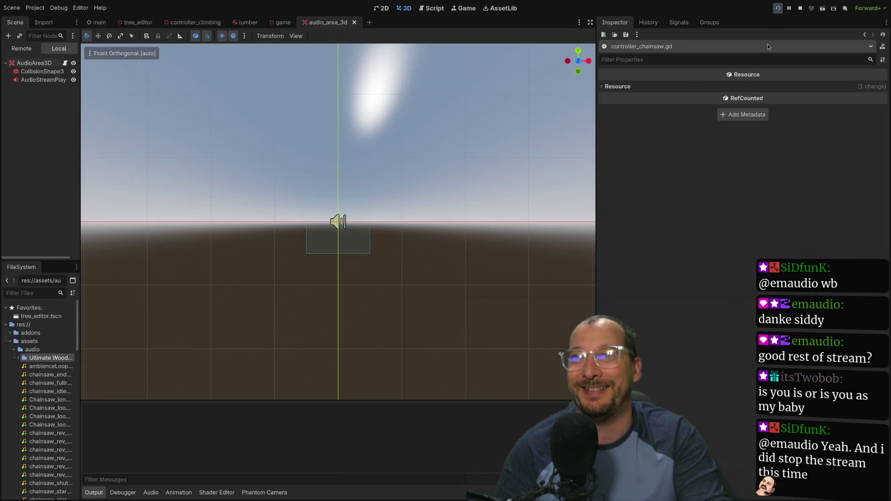
{"action": "key", "text": "w"}
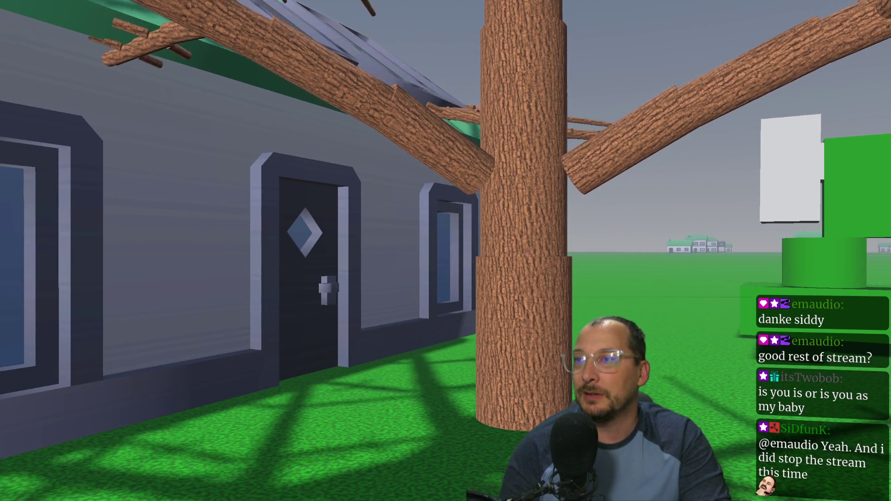
{"action": "key", "text": "super+f"}
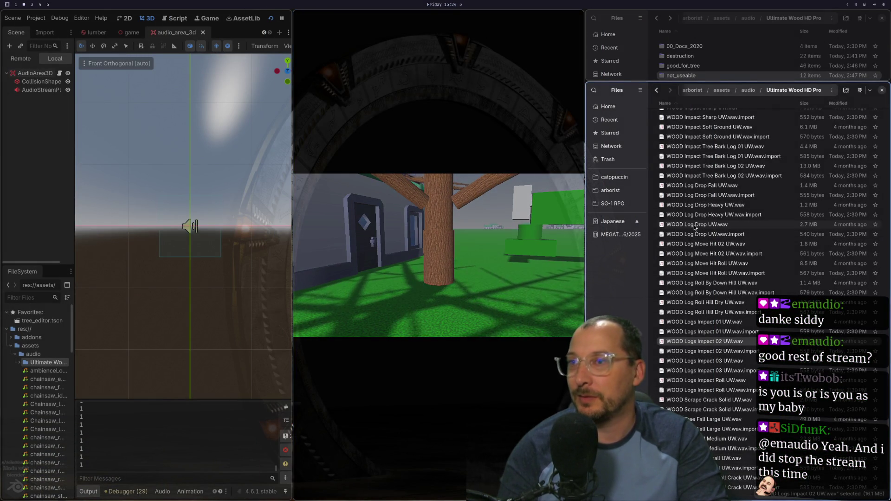
{"action": "key", "text": "ctrl+w"}
{"action": "key", "text": "ctrl+w"}
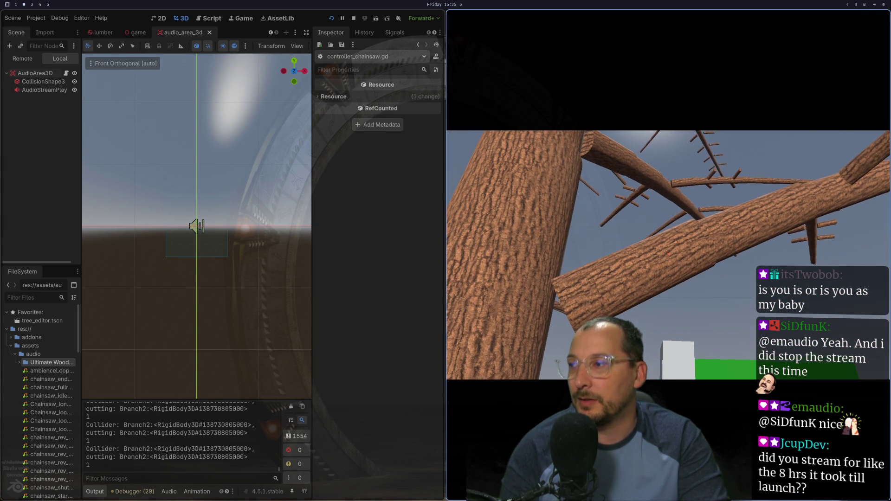
{"action": "key", "text": "F8"}
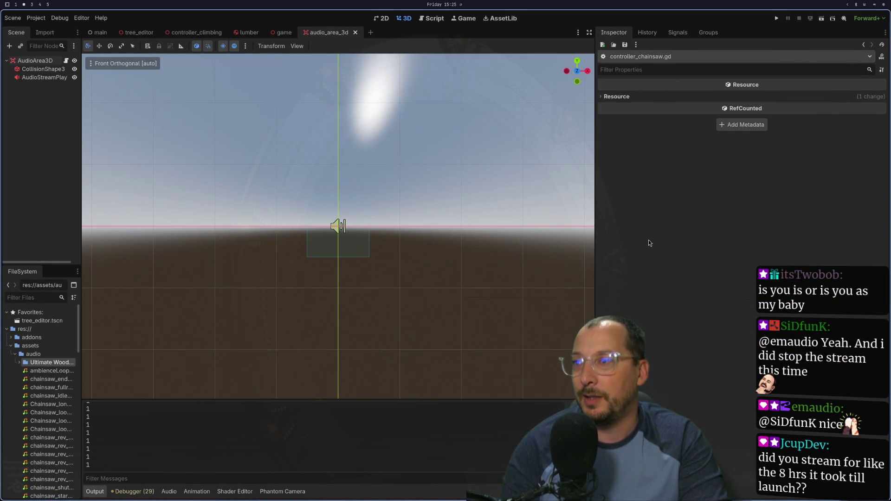
{"action": "left_click", "coordinate": [776, 18]}
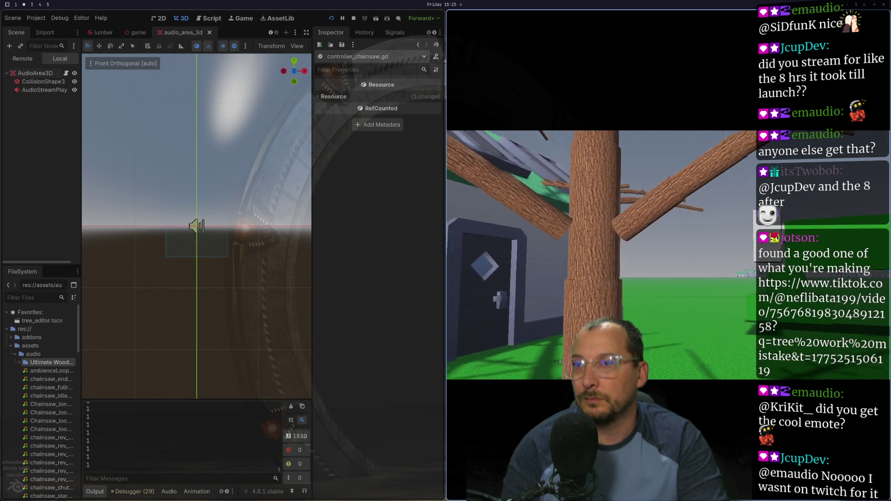
{"action": "key", "text": "super+1"}
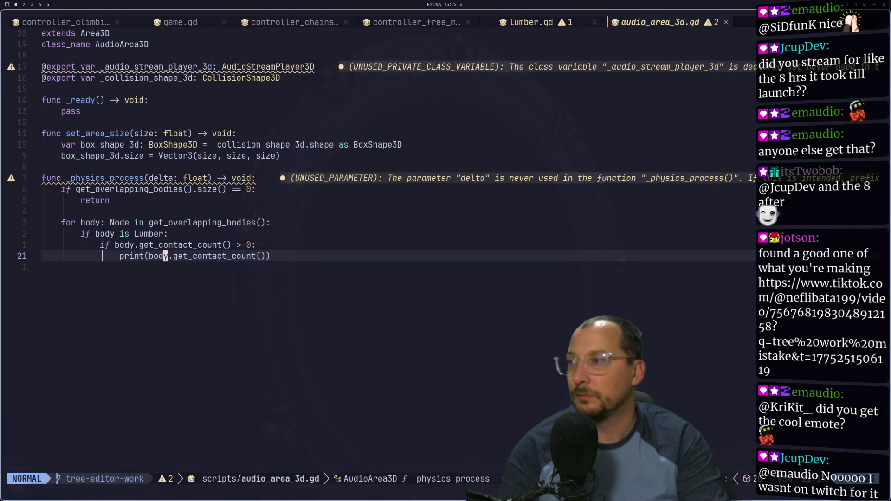
{"action": "key", "text": "super+3"}
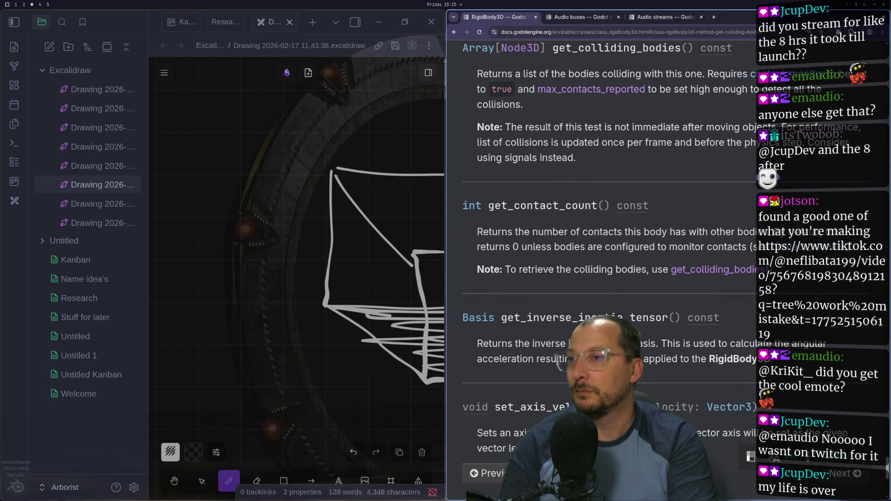
{"action": "scroll", "coordinate": [620, 129], "scroll_direction": "up", "scroll_amount": 3}
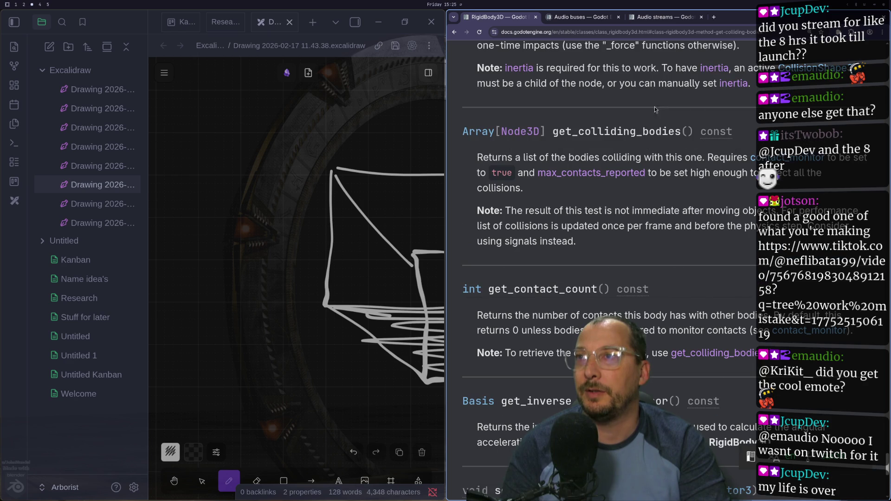
{"action": "double_click", "coordinate": [618, 129]}
{"action": "key", "text": "super+1"}
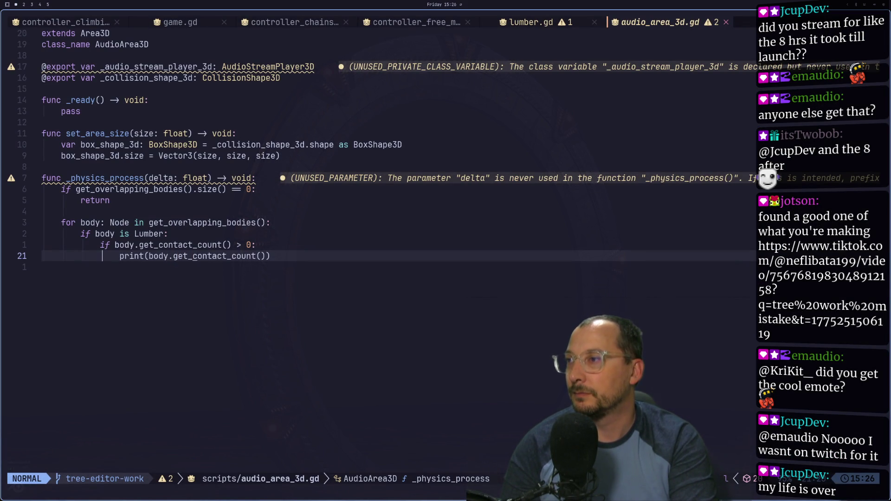
Change the print to body.get_colliding_bodies() via completion, fix the closing parentheses, and save.
{"action": "type", "text": "cwcolli"}
{"action": "key", "text": "Return"}
{"action": "key", "text": "Escape"}
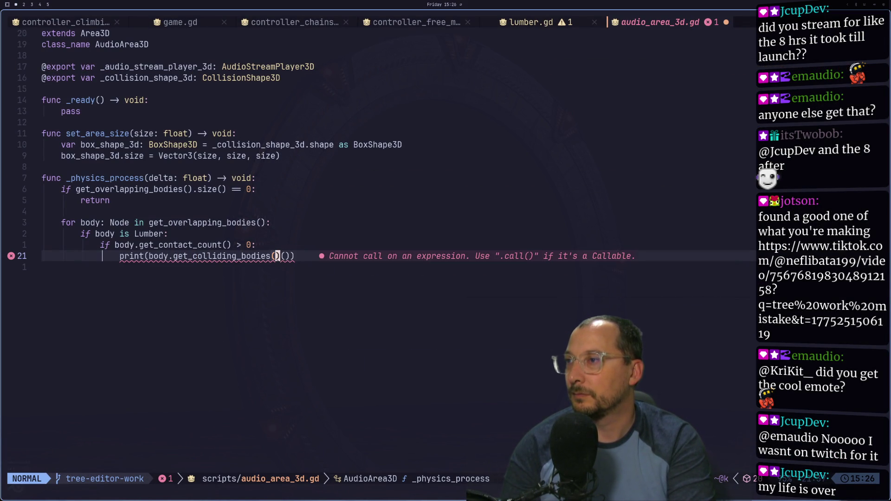
{"action": "key", "text": "D"}
{"action": "key", "text": "a"}
{"action": "type", "text": "a)"}
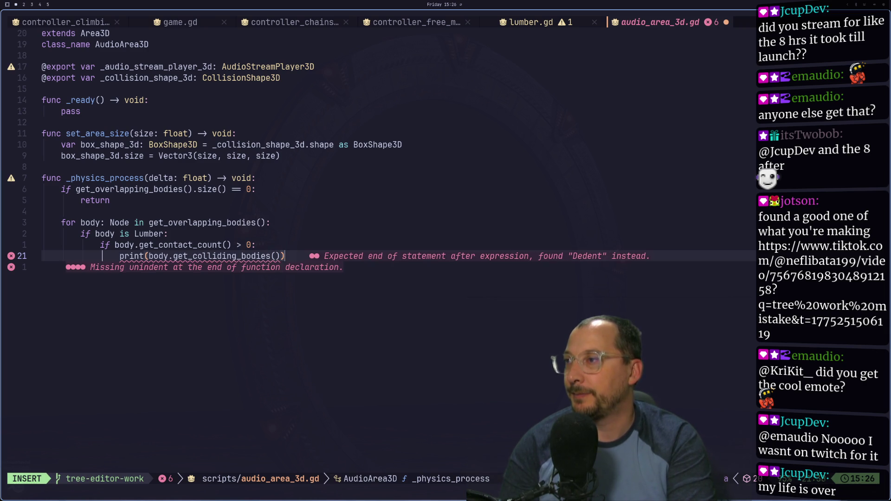
{"action": "key", "text": "Escape"}
{"action": "type", "text": "j:w"}
{"action": "key", "text": "Return"}
{"action": "key", "text": "super+2"}
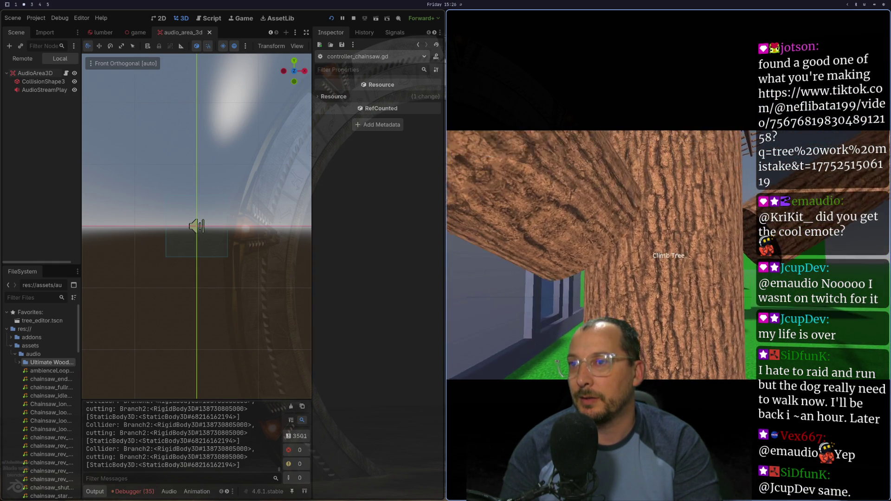
Restart the game with F5, read the Output listing StaticBody3D colliders, then stop it.
{"action": "key", "text": "F8"}
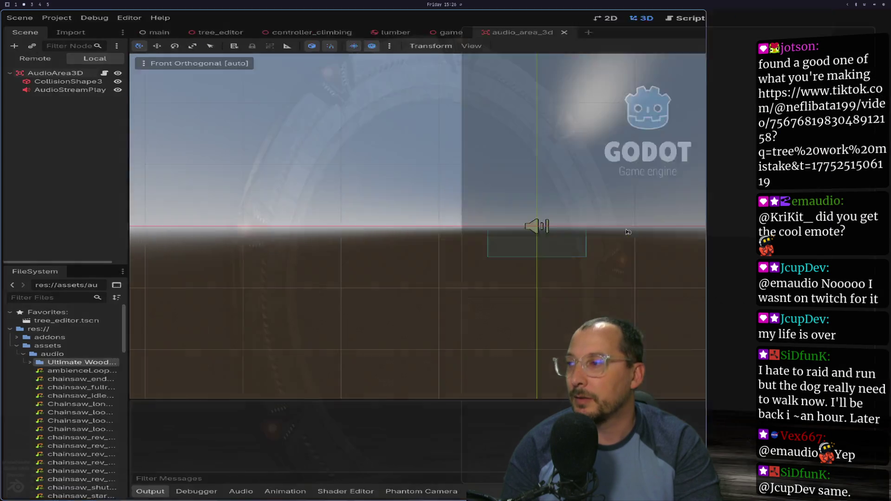
{"action": "key", "text": "F5"}
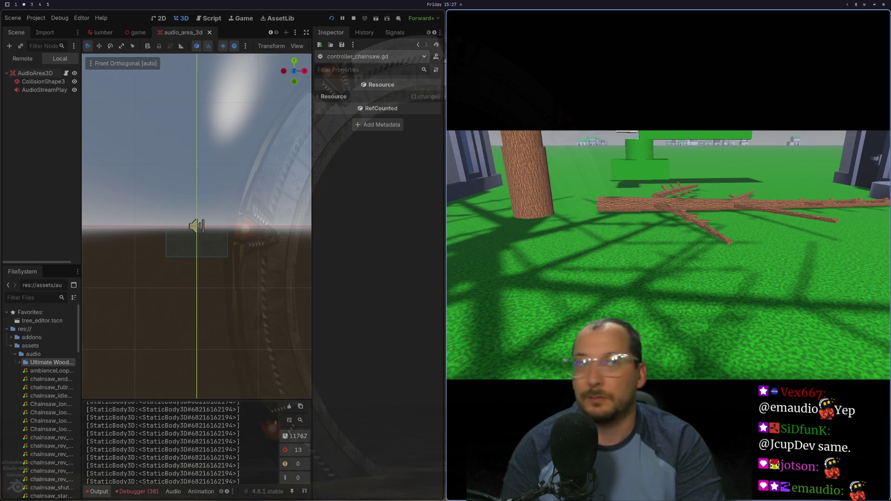
{"action": "key", "text": "Escape"}
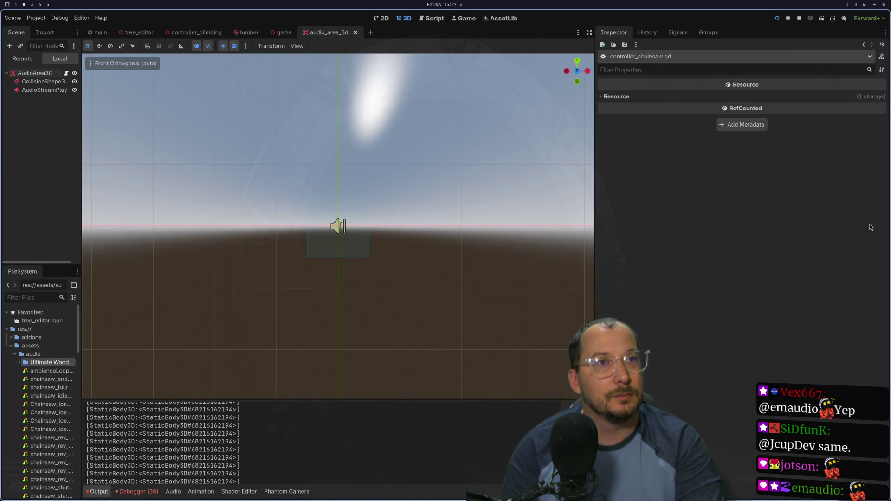
{"action": "key", "text": "super+4"}
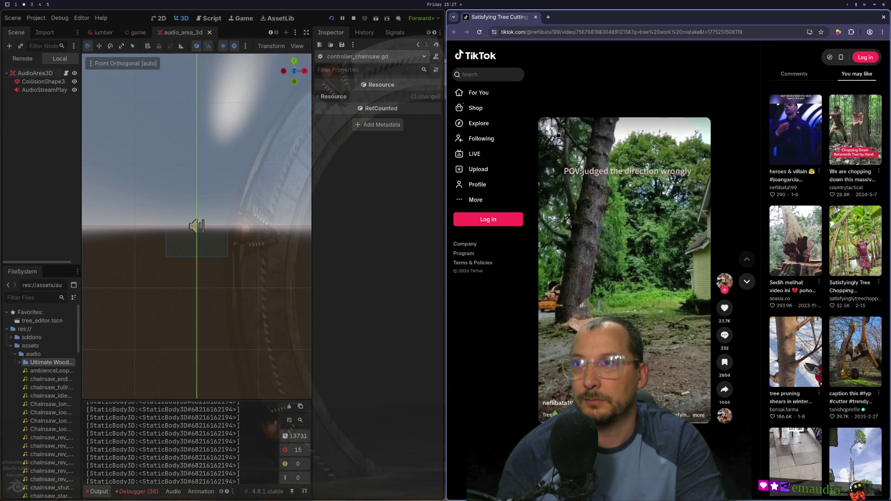
Adjust the TikTok video's volume, pause and resume it, and restart it from the beginning.
{"action": "left_click_drag", "start_coordinate": [558, 134], "coordinate": [579, 133]}
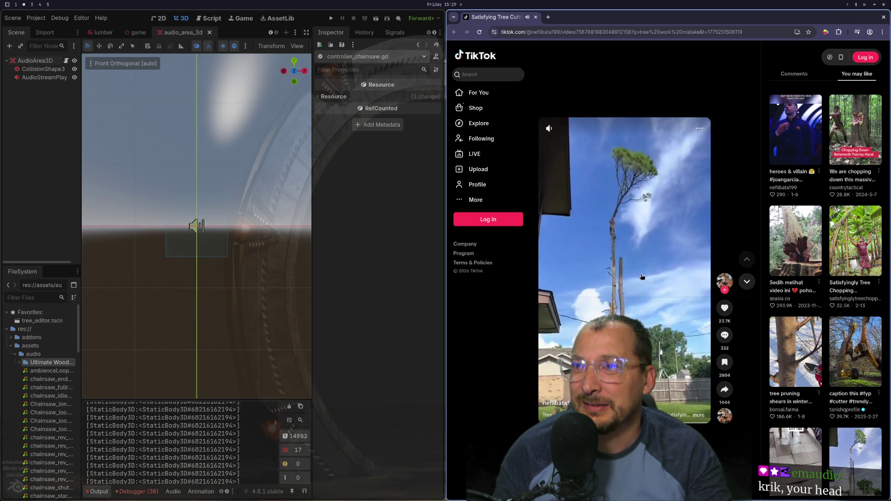
{"action": "left_click", "coordinate": [549, 128]}
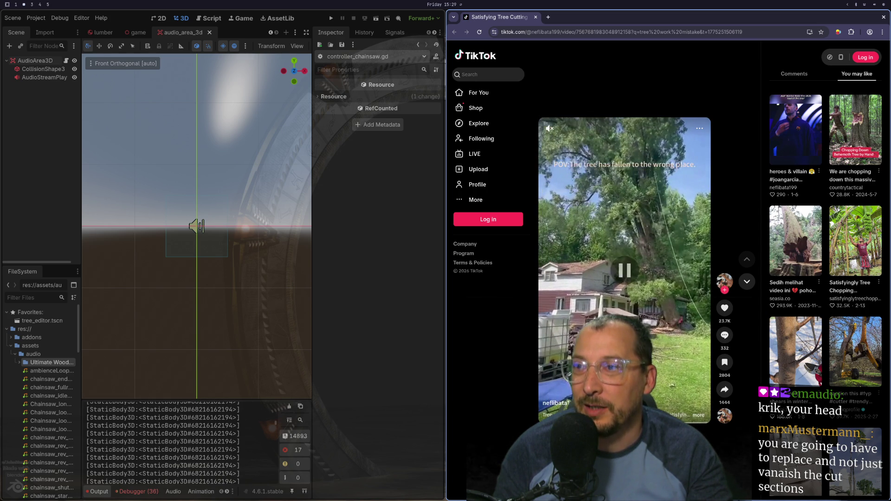
{"action": "key", "text": "space"}
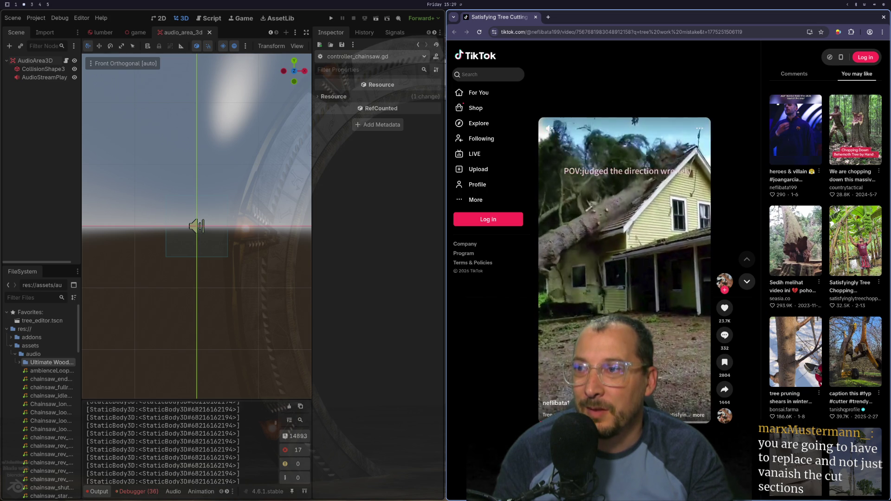
{"action": "key", "text": "space"}
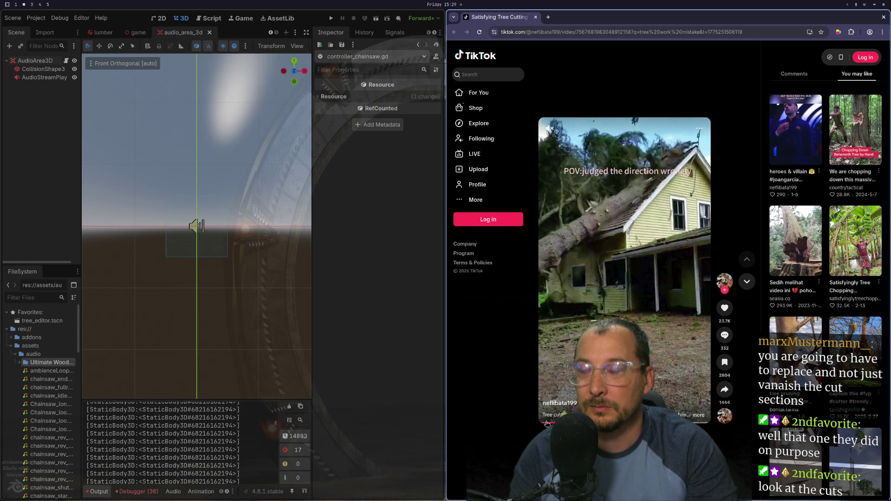
{"action": "left_click", "coordinate": [541, 423]}
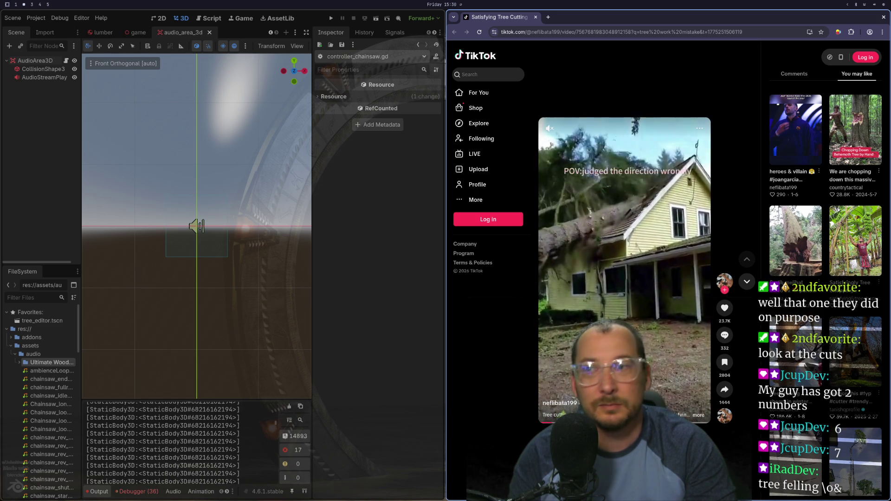
{"action": "left_click", "coordinate": [573, 311]}
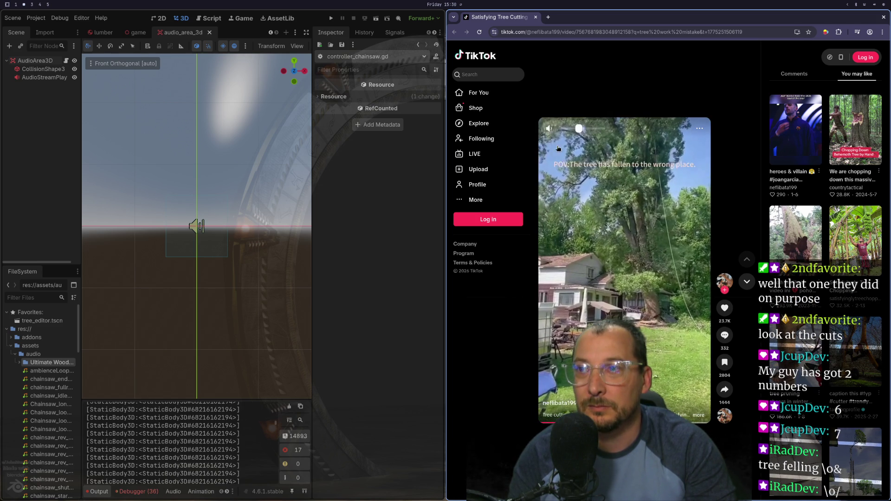
{"action": "left_click", "coordinate": [572, 312]}
{"action": "key", "text": "space"}
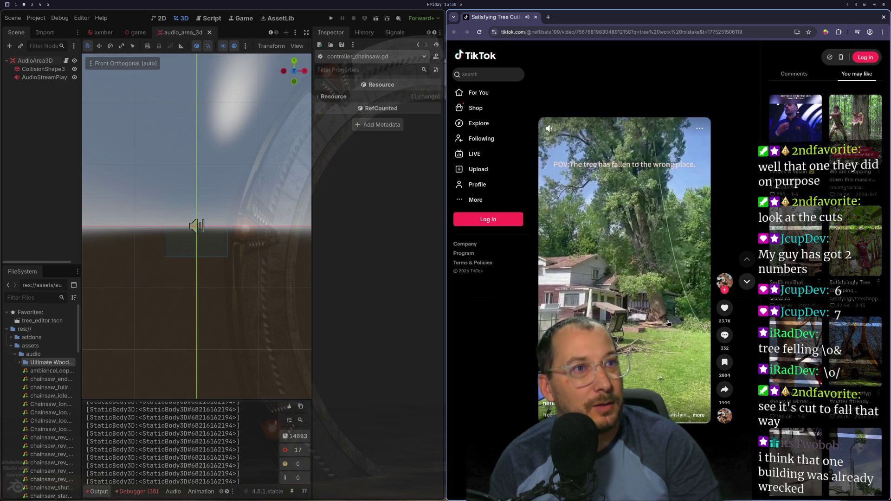
Pause and resume the tree-felling video a few times, then close the TikTok browser window.
{"action": "left_click", "coordinate": [668, 356]}
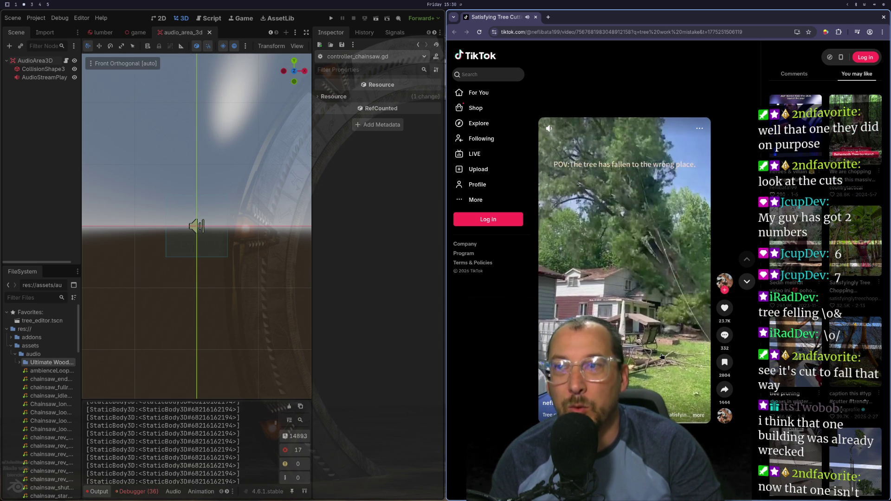
{"action": "left_click", "coordinate": [662, 356]}
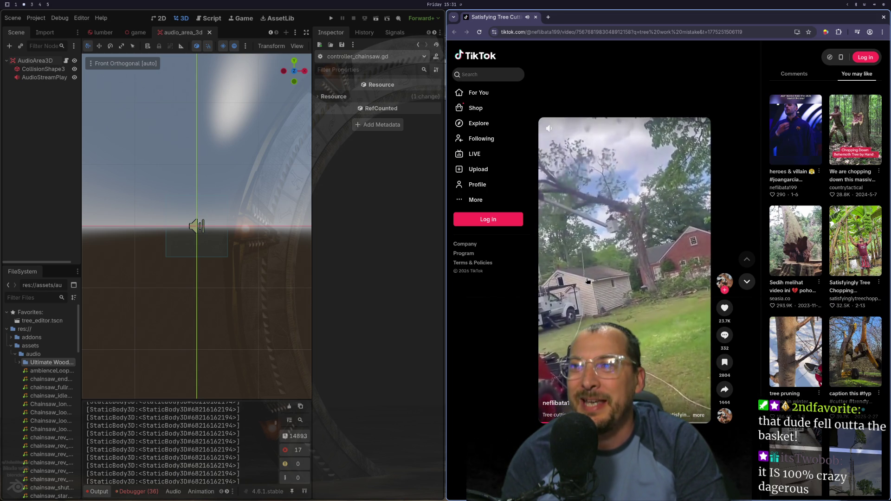
{"action": "left_click", "coordinate": [588, 281]}
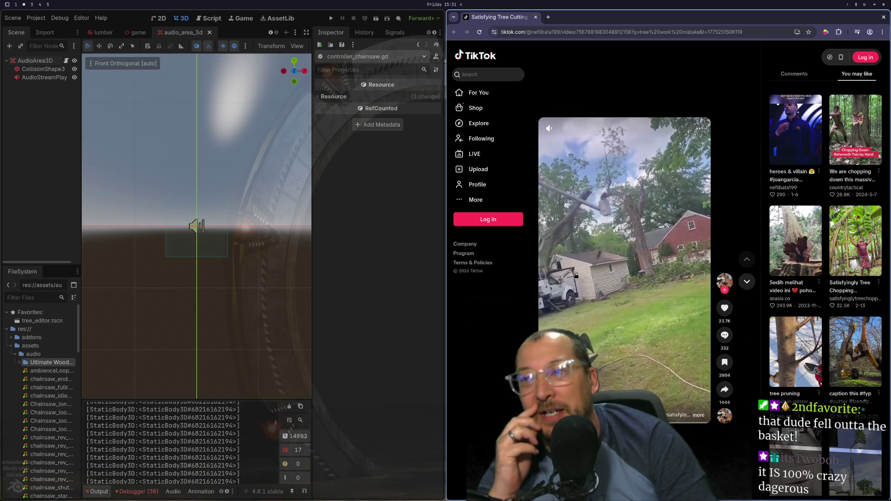
{"action": "left_click", "coordinate": [607, 258]}
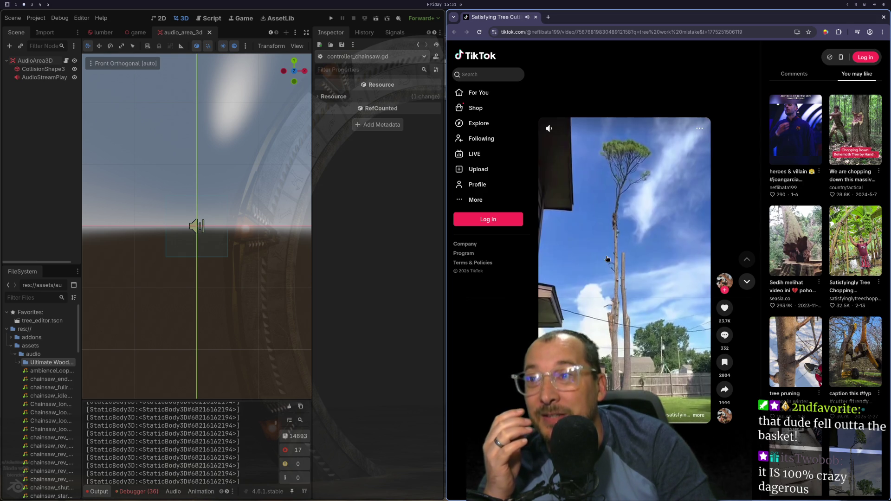
{"action": "left_click", "coordinate": [607, 258]}
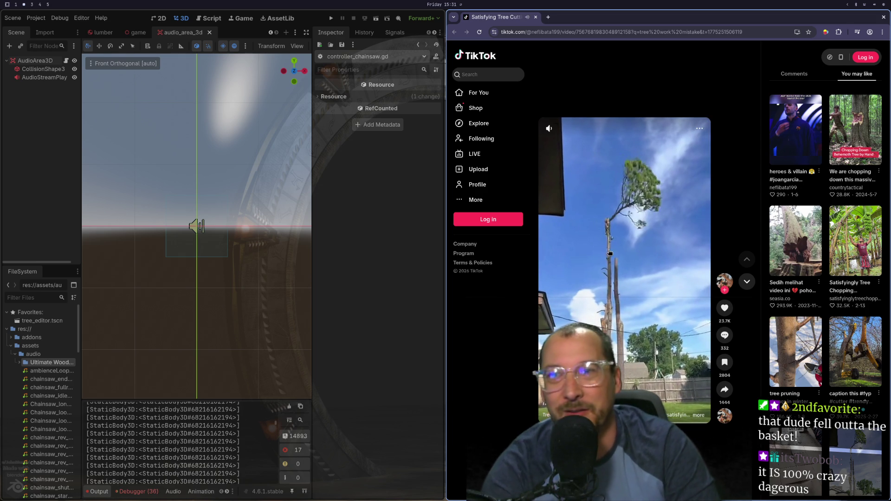
{"action": "left_click", "coordinate": [612, 251]}
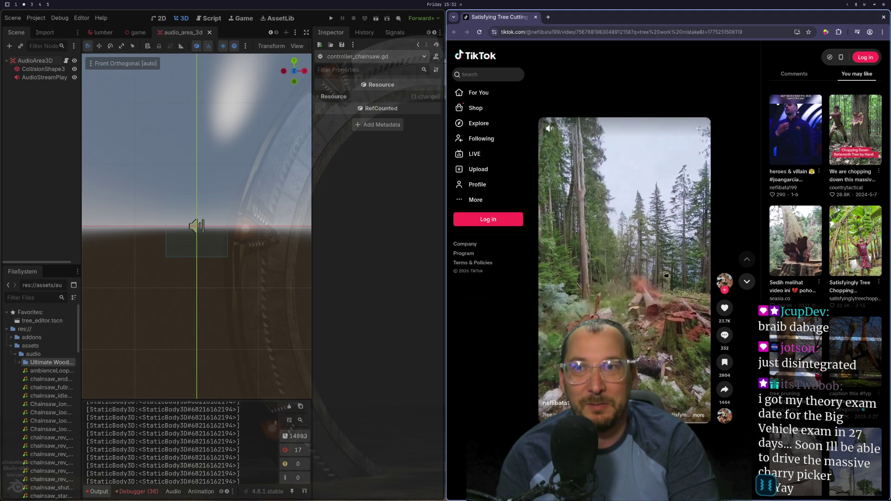
{"action": "key", "text": "ctrl+w"}
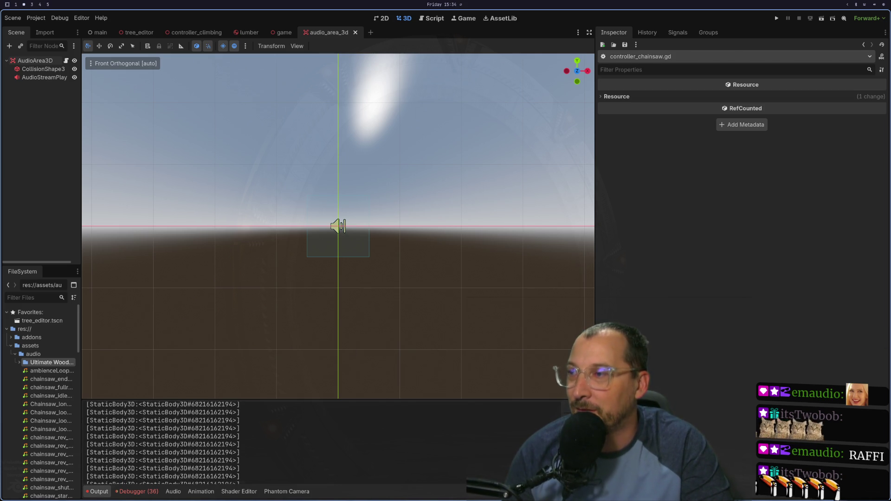
Flip between workspaces back to Neovim and focus audio_area_3d.gd at the overlapping-bodies check.
{"action": "key", "text": "super+1"}
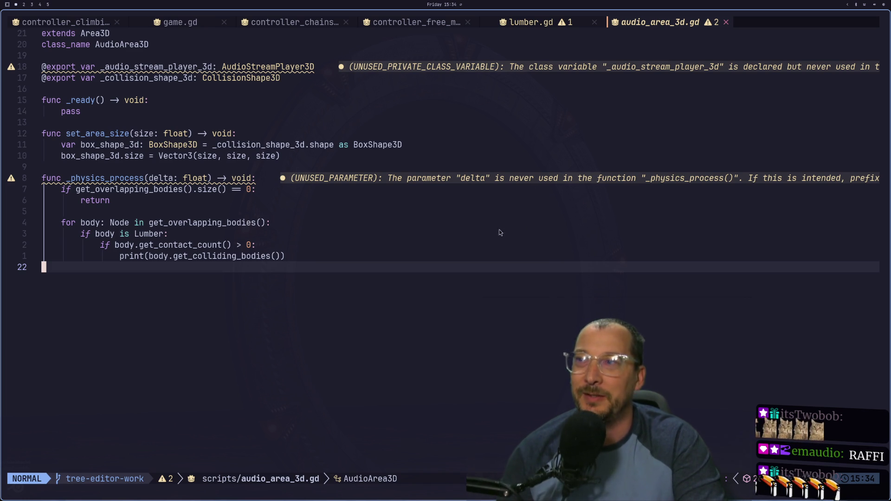
{"action": "key", "text": "super+2"}
{"action": "key", "text": "super+1"}
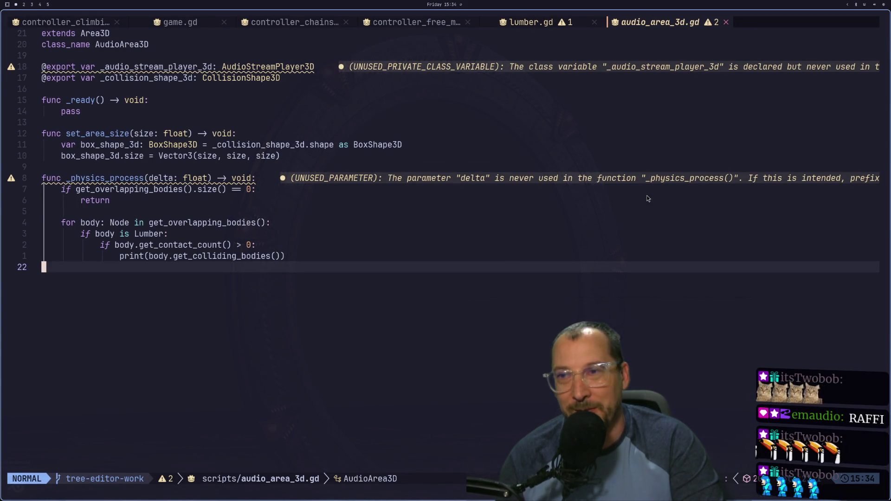
{"action": "key", "text": "super+4"}
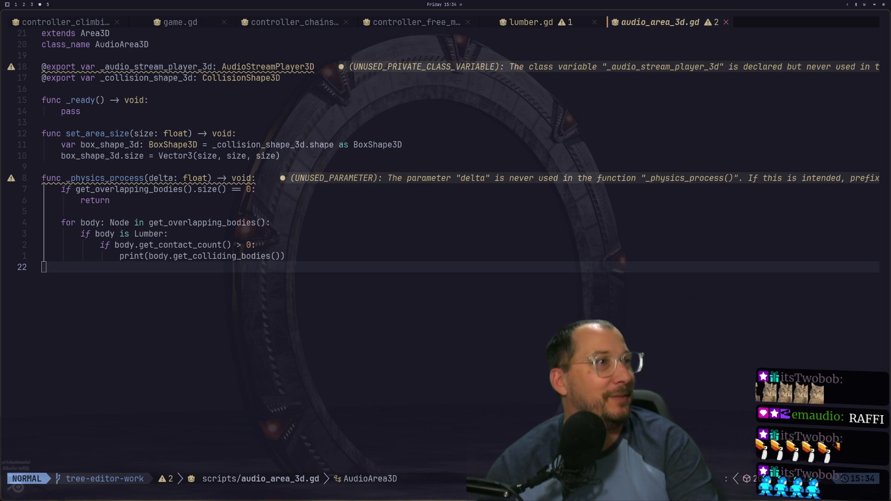
{"action": "left_click", "coordinate": [496, 188]}
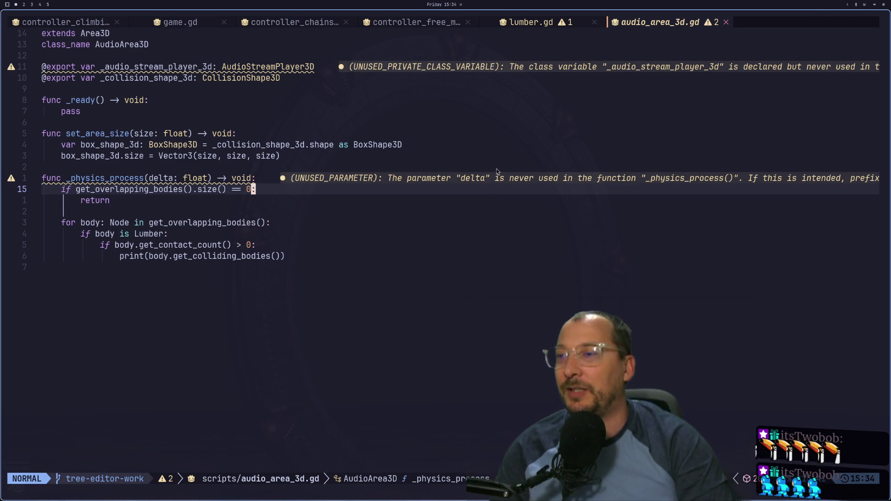
{"action": "key", "text": "super+3"}
Scroll through the RigidBody3D Properties and Methods to compare get_colliding_bodies and get_contact_count.
{"action": "scroll", "coordinate": [643, 191], "scroll_direction": "up", "scroll_amount": 3}
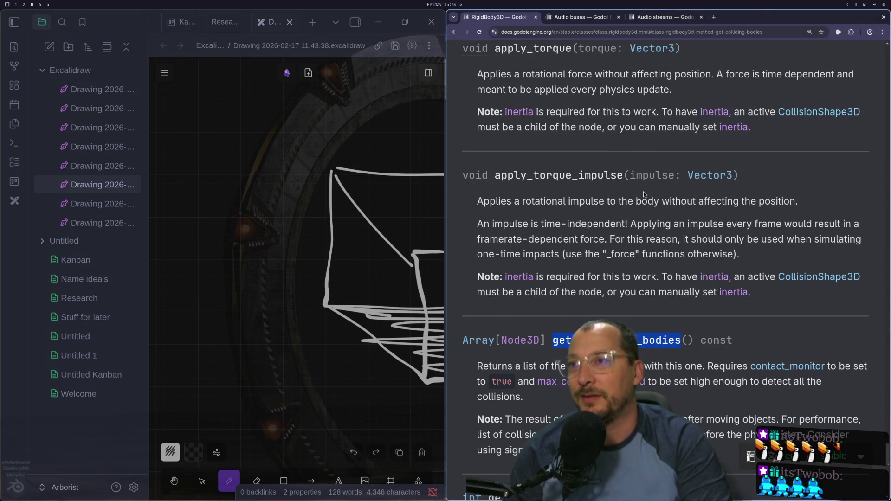
{"action": "scroll", "coordinate": [607, 191], "scroll_direction": "up", "scroll_amount": 2}
{"action": "scroll", "coordinate": [607, 192], "scroll_direction": "up", "scroll_amount": 15}
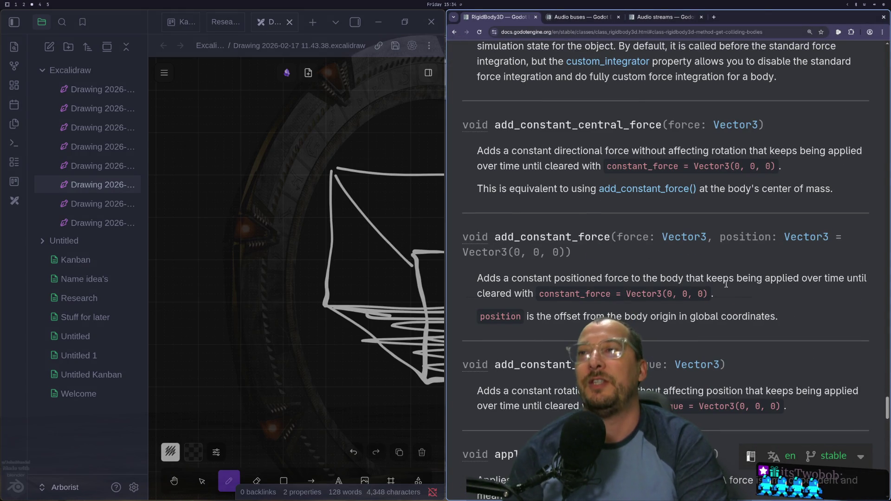
{"action": "scroll", "coordinate": [865, 75], "scroll_direction": "up", "scroll_amount": 20}
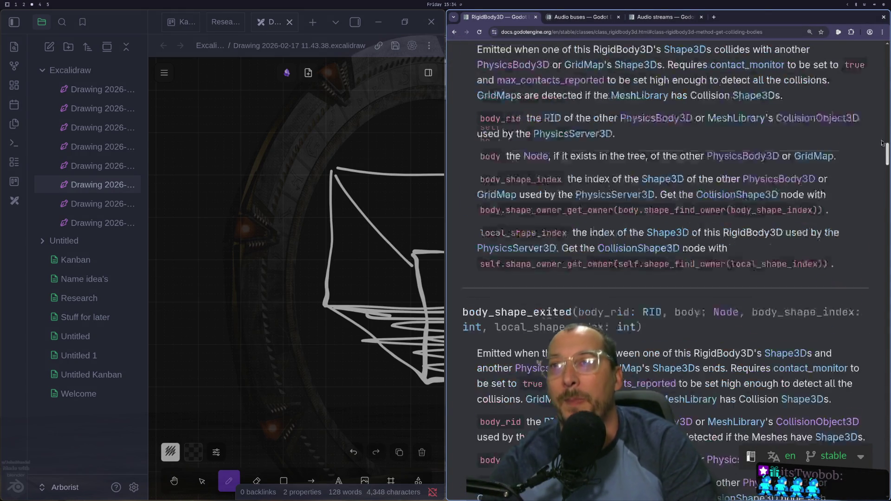
{"action": "scroll", "coordinate": [866, 75], "scroll_direction": "down", "scroll_amount": 8}
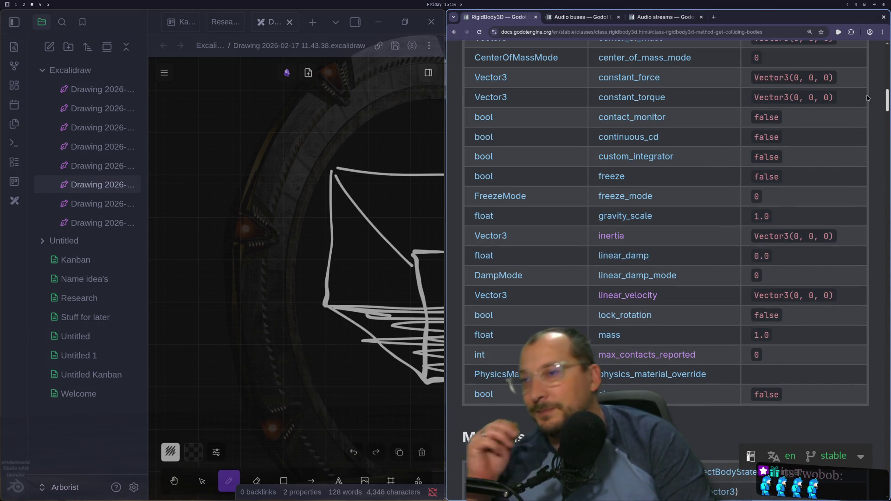
{"action": "scroll", "coordinate": [763, 141], "scroll_direction": "down", "scroll_amount": 4}
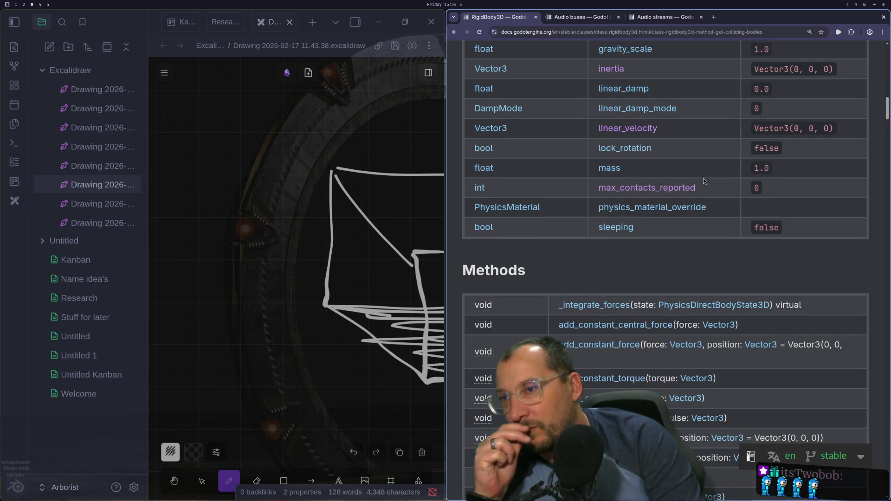
{"action": "scroll", "coordinate": [702, 184], "scroll_direction": "down", "scroll_amount": 4}
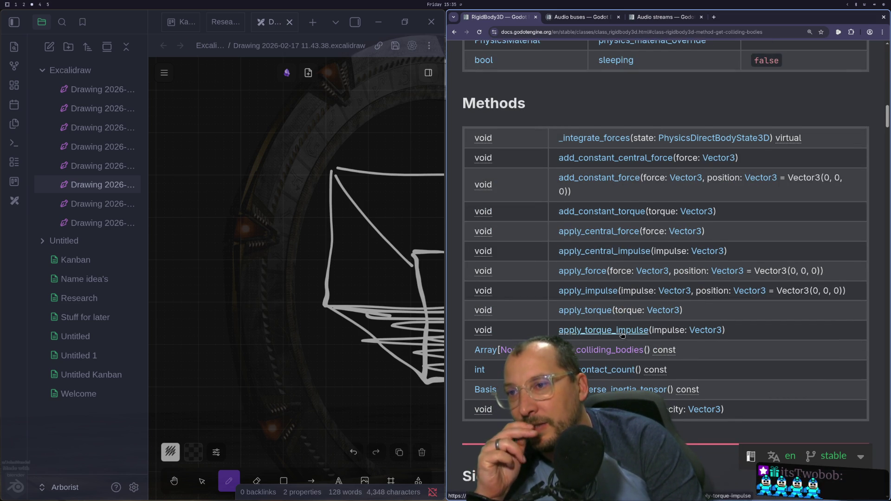
{"action": "scroll", "coordinate": [621, 331], "scroll_direction": "up", "scroll_amount": 4}
{"action": "scroll", "coordinate": [621, 331], "scroll_direction": "down", "scroll_amount": 6}
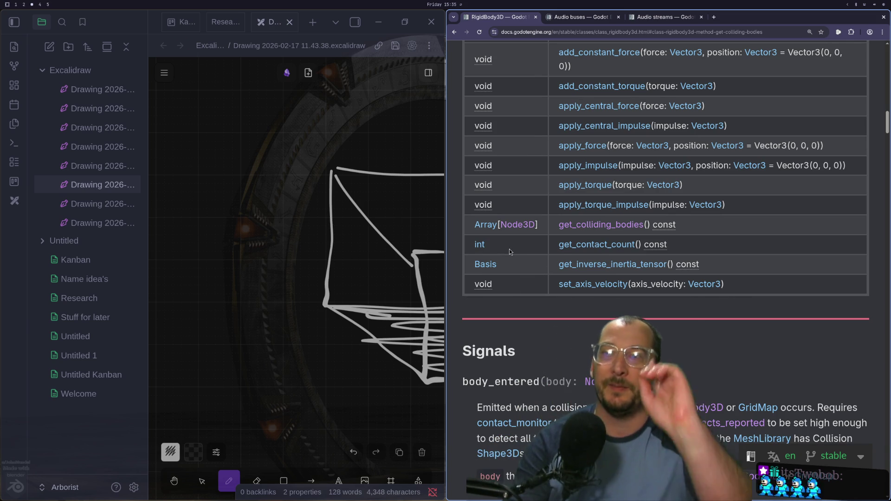
{"action": "key", "text": "super+1"}
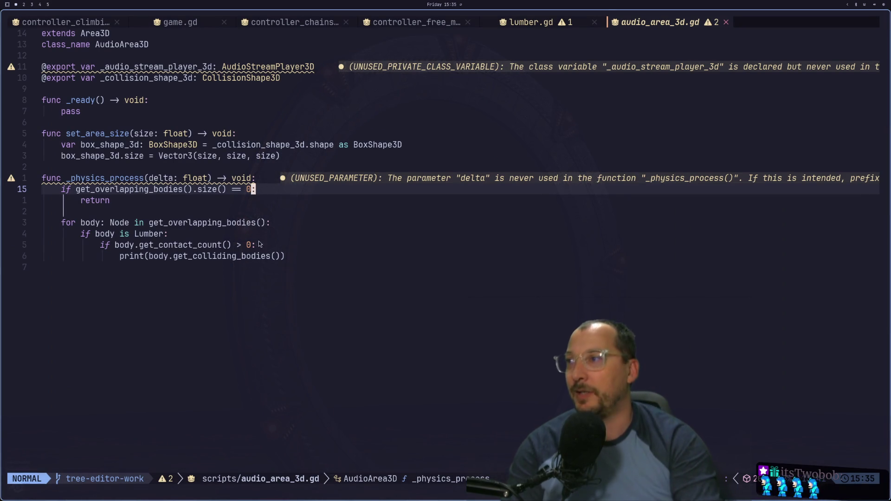
Move around line 20 and the print call, trying a selection of body.get_contact_count().
{"action": "left_click", "coordinate": [253, 245]}
{"action": "key", "text": "k"}
{"action": "key", "text": "j"}
{"action": "key", "text": "h"}
{"action": "key", "text": "h"}
{"action": "key", "text": "h"}
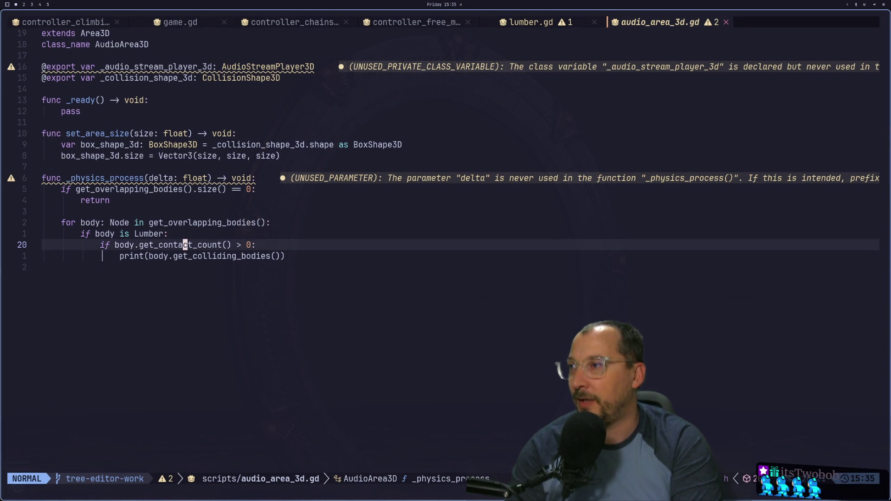
{"action": "key", "text": "v"}
{"action": "key", "text": "l"}
{"action": "key", "text": "l"}
{"action": "key", "text": "l"}
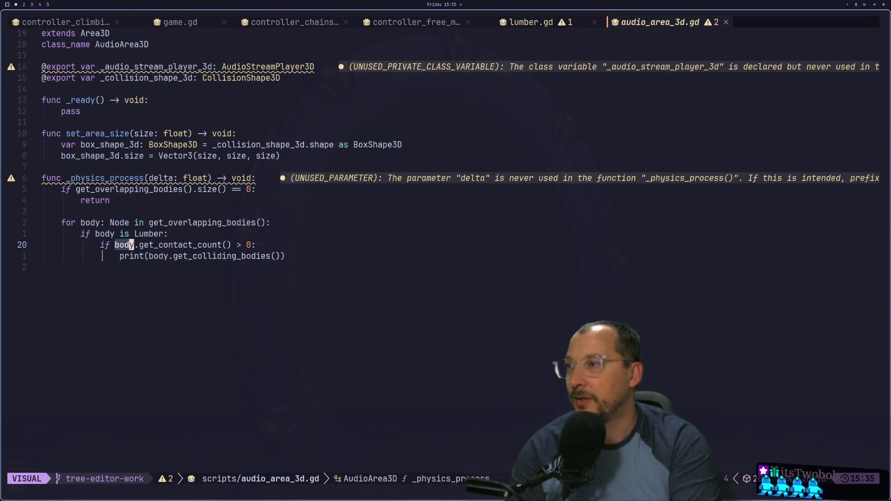
{"action": "key", "text": "y"}
{"action": "key", "text": "Escape"}
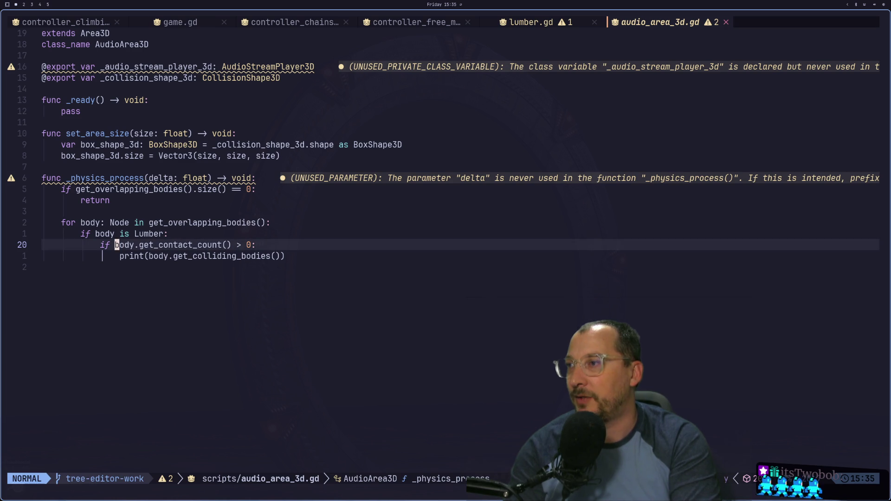
{"action": "key", "text": "j"}
{"action": "key", "text": "l"}
{"action": "key", "text": "l"}
{"action": "key", "text": "l"}
{"action": "key", "text": "l"}
{"action": "key", "text": "l"}
{"action": "key", "text": "k"}
{"action": "key", "text": "j"}
{"action": "key", "text": "k"}
{"action": "key", "text": "l"}
{"action": "key", "text": "l"}
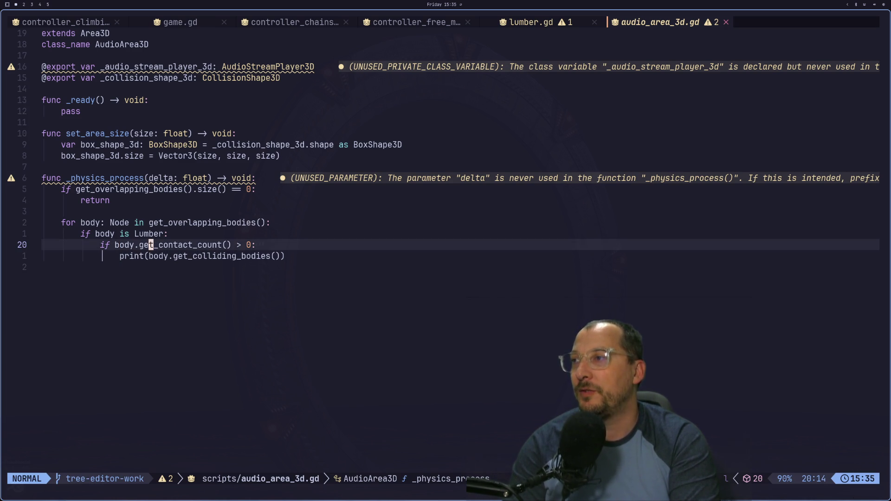
{"action": "key", "text": "l"}
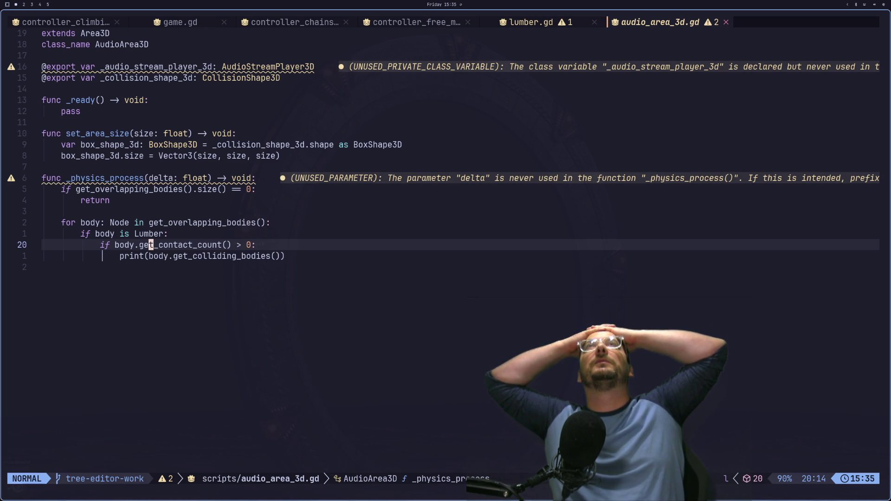
Undo to restore _total_contacts and add '_total_contacts += body.get_contact_count()' below the check.
{"action": "key", "text": "u"}
{"action": "type", "text": "_total_contacts = 0"}
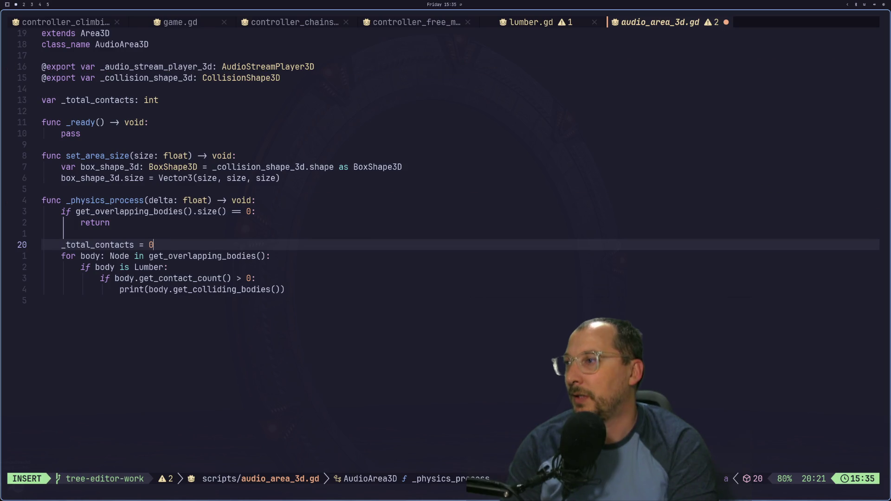
{"action": "key", "text": "j"}
{"action": "key", "text": "j"}
{"action": "key", "text": "j"}
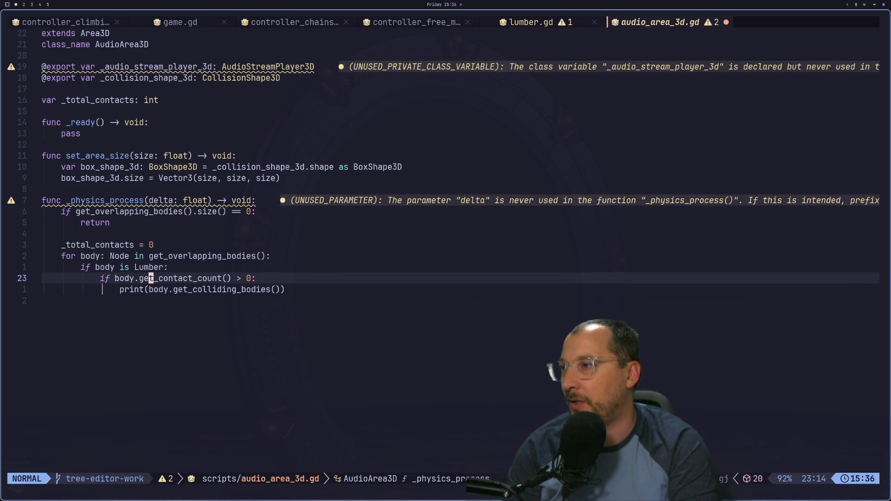
{"action": "key", "text": "h"}
{"action": "key", "text": "h"}
{"action": "key", "text": "h"}
{"action": "key", "text": "h"}
{"action": "key", "text": "v"}
{"action": "key", "text": "l"}
{"action": "key", "text": "l"}
{"action": "key", "text": "l"}
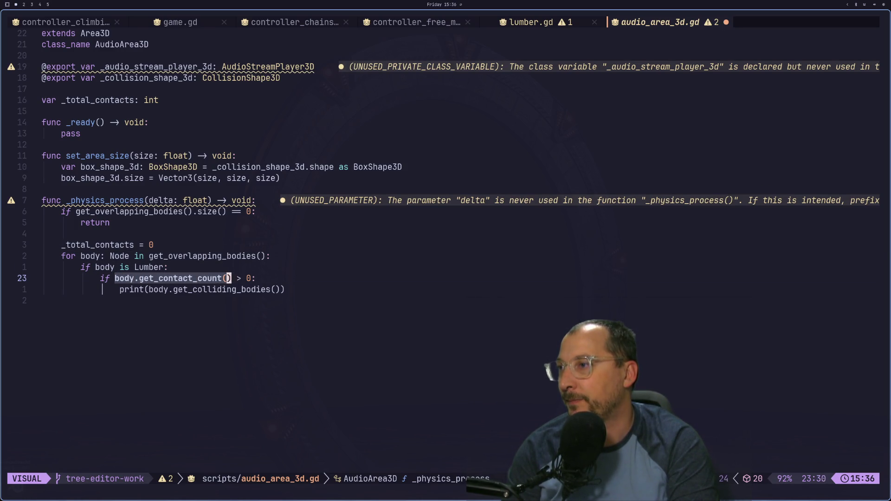
{"action": "key", "text": "Escape"}
{"action": "type", "text": "o"}
{"action": "type", "text": "_total_contacts"}
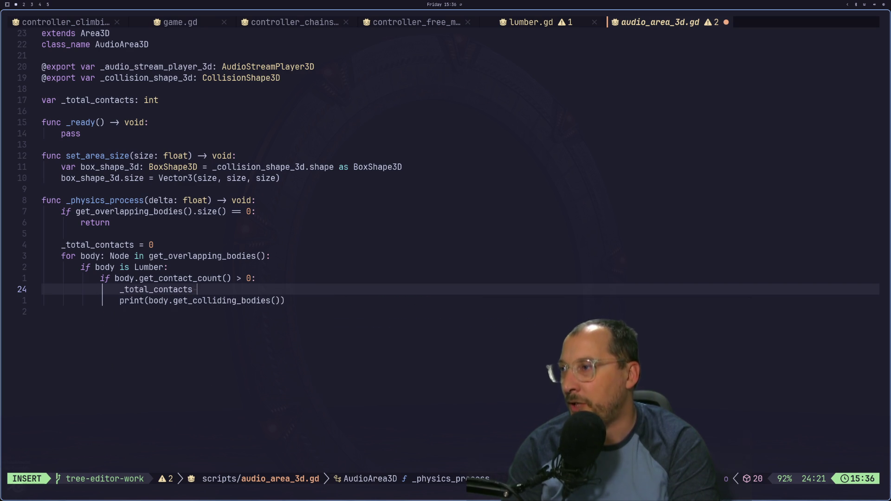
{"action": "type", "text": "+="}
{"action": "key", "text": "Escape"}
{"action": "key", "text": "p"}
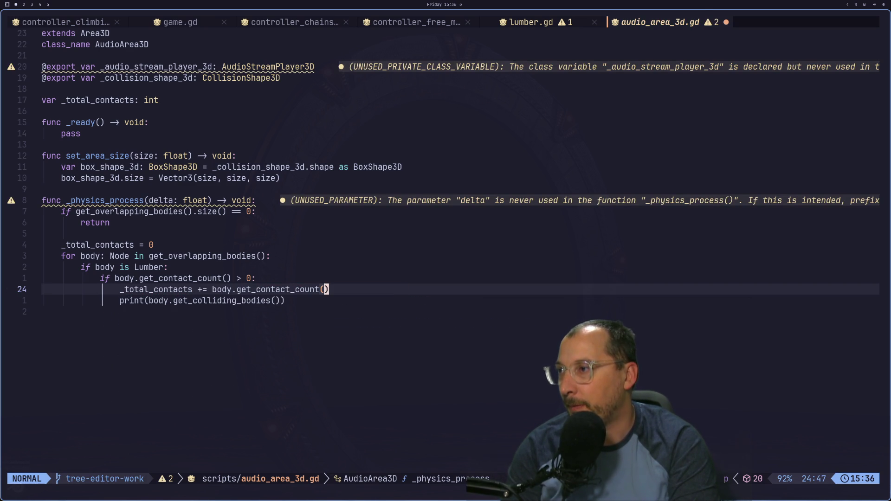
Append print("_total_contacts: %s" % _total_contacts) at the end of the function and save.
{"action": "key", "text": "G"}
{"action": "type", "text": "S"}
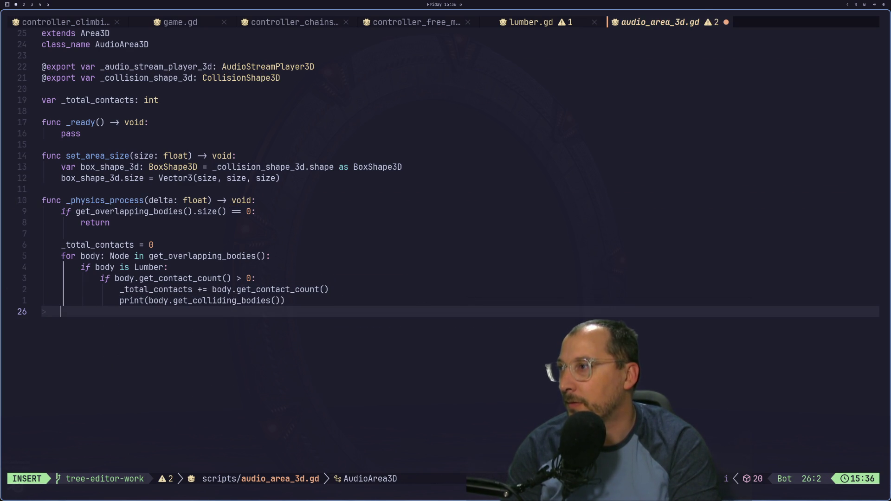
{"action": "type", "text": "print(t"}
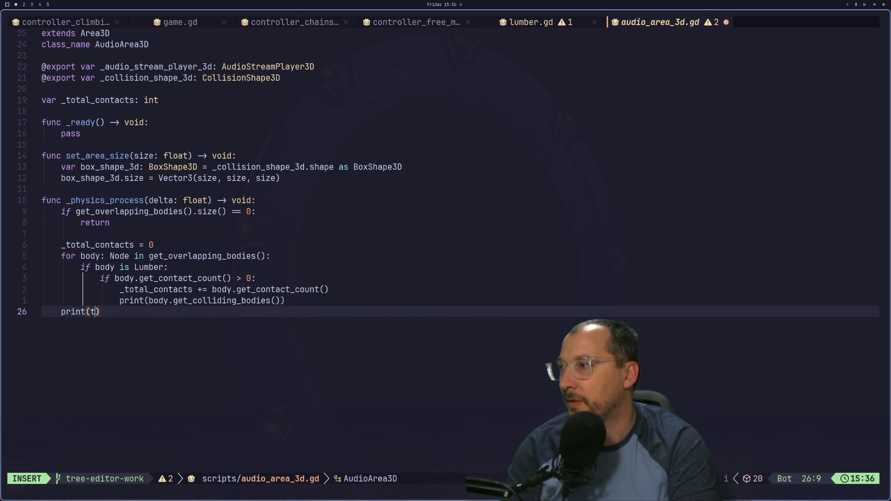
{"action": "key", "text": "BackSpace"}
{"action": "type", "text": "\"Tot"}
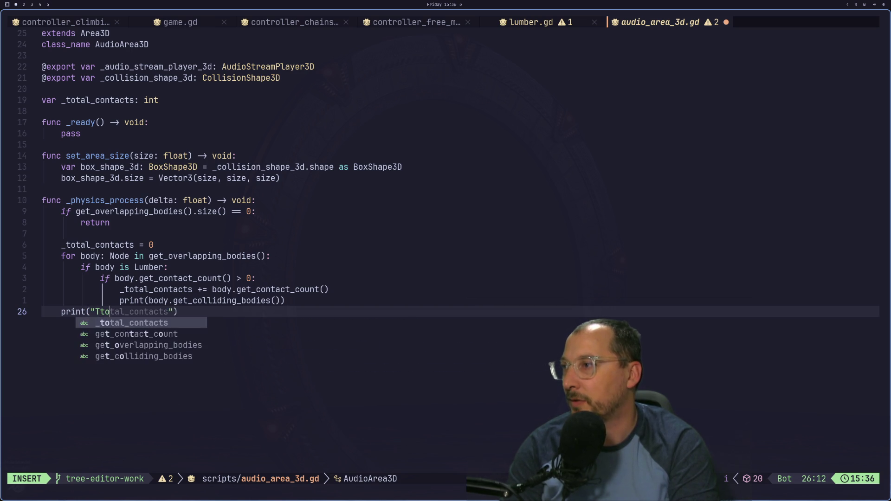
{"action": "type", "text": "al"}
{"action": "key", "text": "Return"}
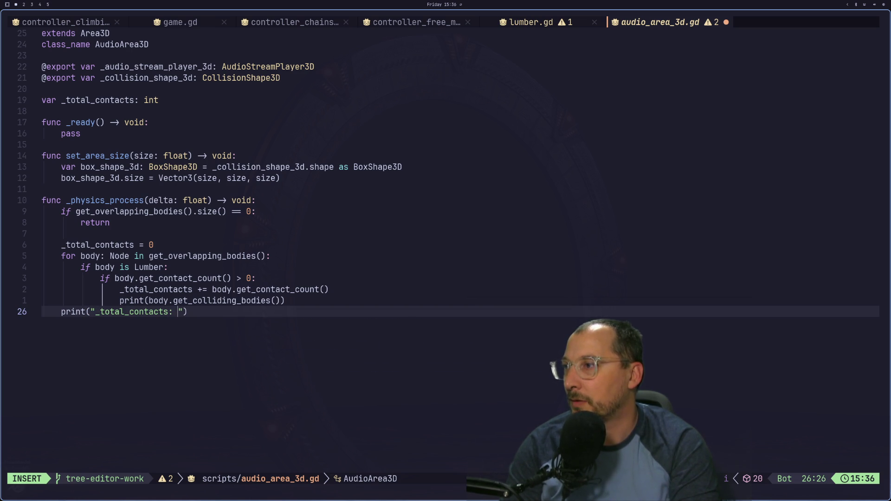
{"action": "type", "text": "s\" % "}
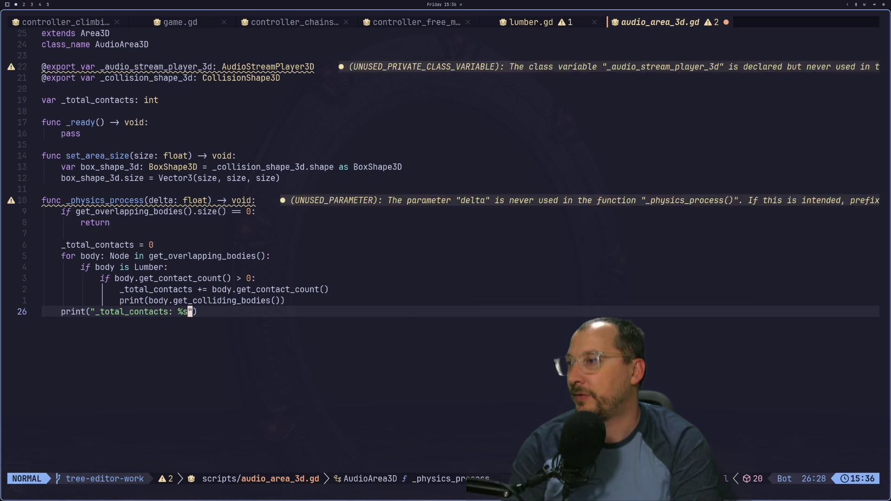
{"action": "type", "text": "_t"}
{"action": "key", "text": "Return"}
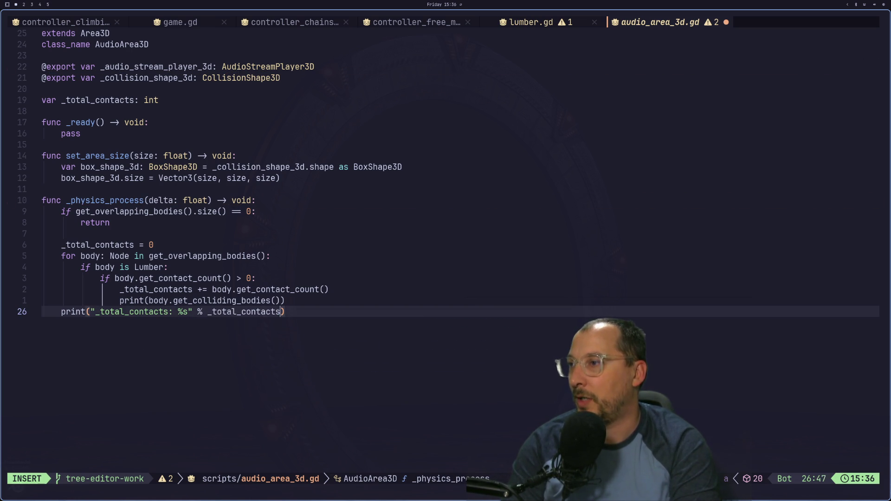
{"action": "key", "text": "Escape"}
{"action": "key", "text": "super+2"}
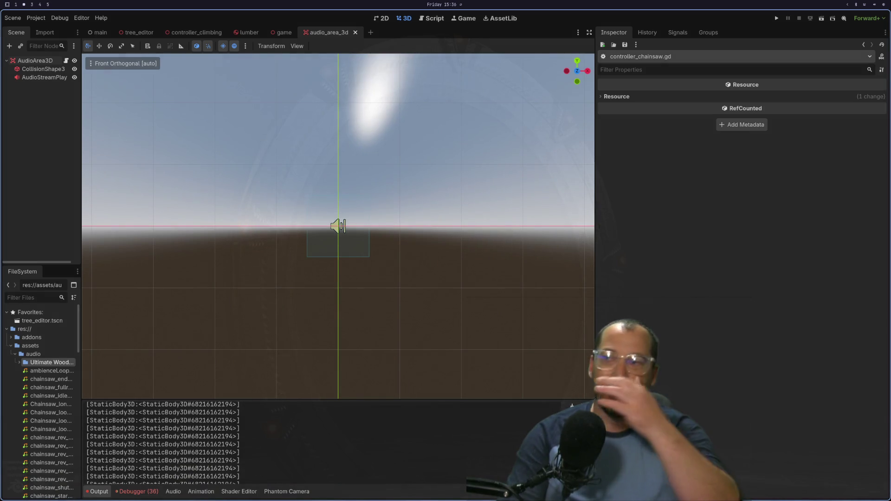
Run the project, confirm repeated '_total_contacts: 0' output lines, and return to the script.
{"action": "left_click", "coordinate": [776, 18]}
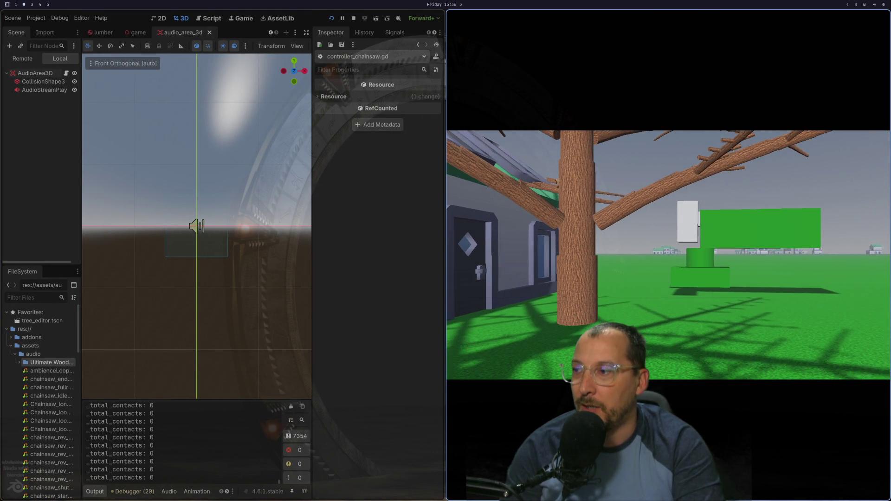
{"action": "key", "text": "super+1"}
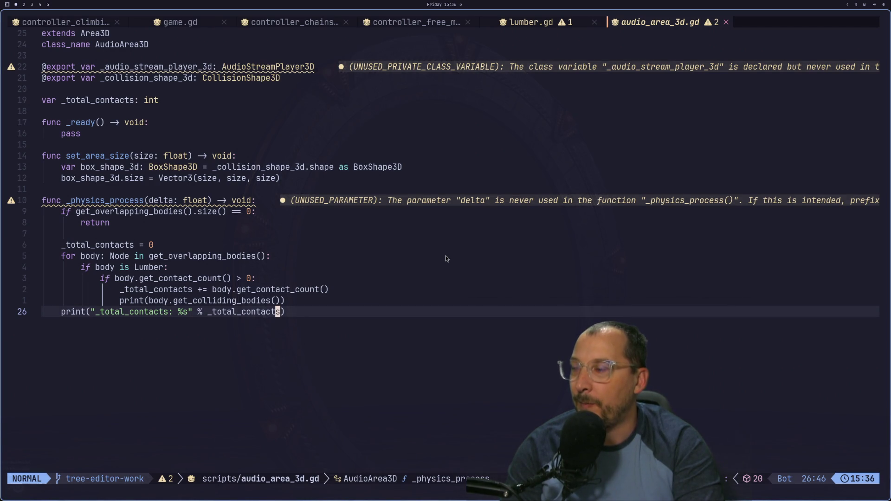
{"action": "key", "text": "h"}
{"action": "key", "text": "h"}
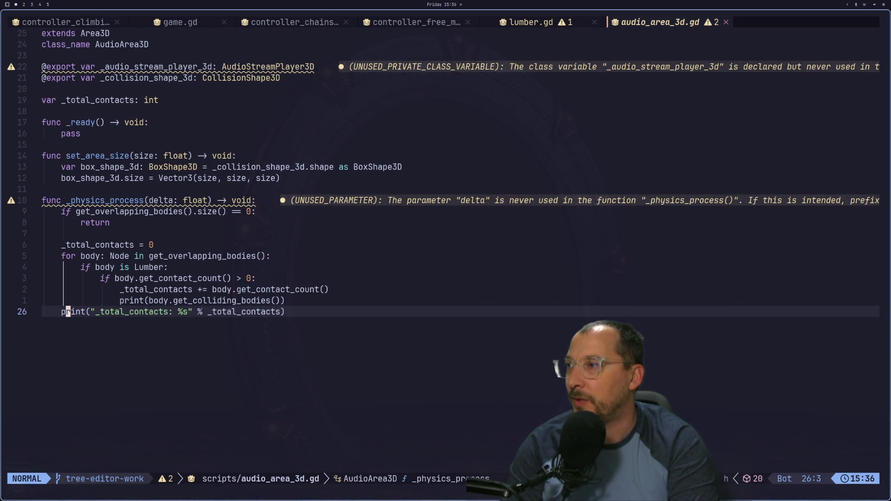
Recheck the contact-counting loop in audio_area_3d.gd, glancing briefly at the running game.
{"action": "key", "text": "k"}
{"action": "key", "text": "k"}
{"action": "key", "text": "k"}
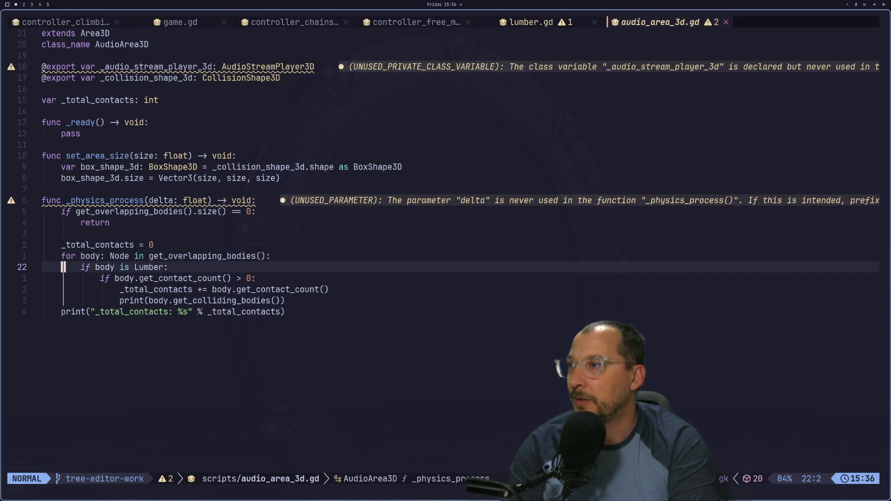
{"action": "key", "text": "j"}
{"action": "key", "text": "j"}
{"action": "key", "text": "j"}
{"action": "key", "text": "j"}
{"action": "key", "text": "j"}
{"action": "key", "text": "super+2"}
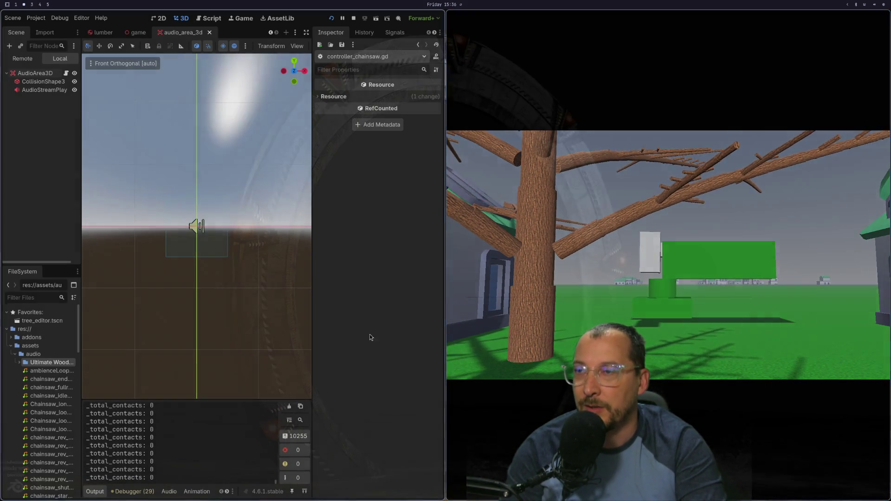
{"action": "key", "text": "super+1"}
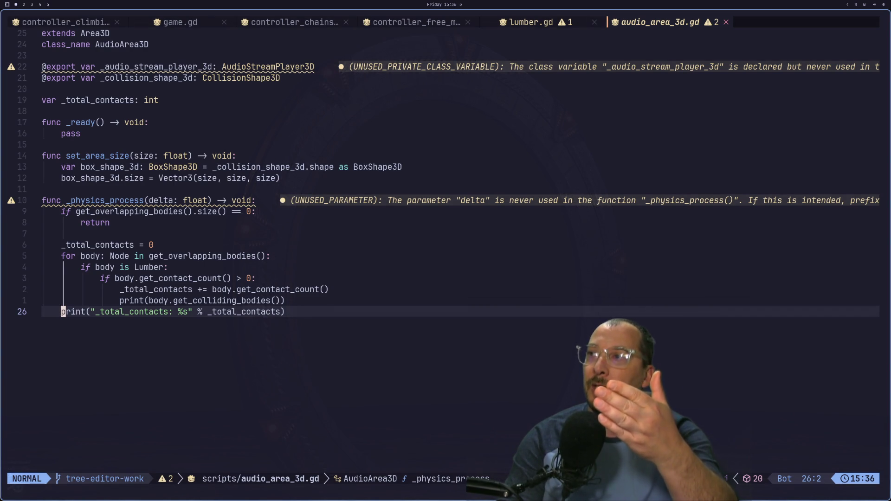
{"action": "key", "text": "g"}
{"action": "key", "text": "j"}
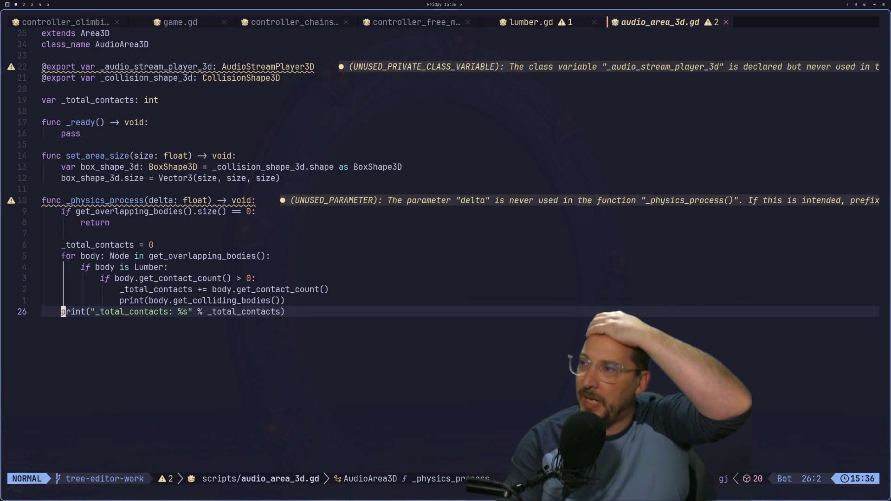
Walk the player to the tree, see '_total_contacts: 0' printed, then stop the game.
{"action": "key", "text": "super+2"}
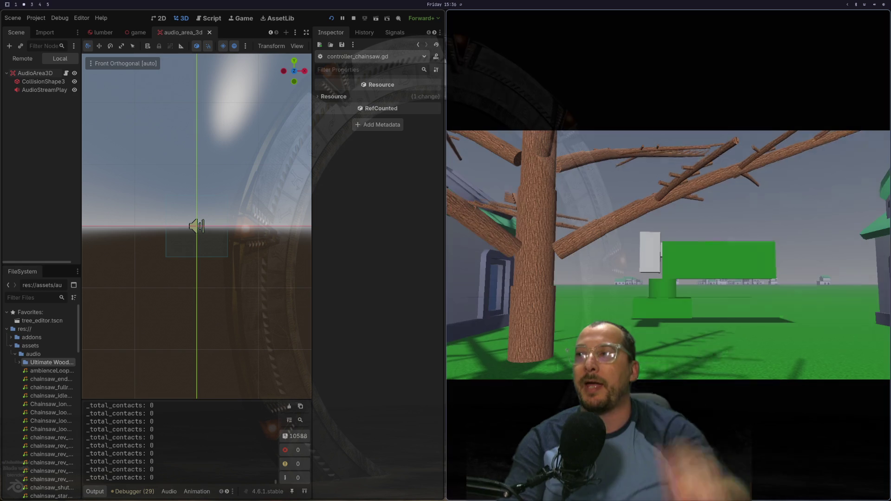
{"action": "key", "text": "w"}
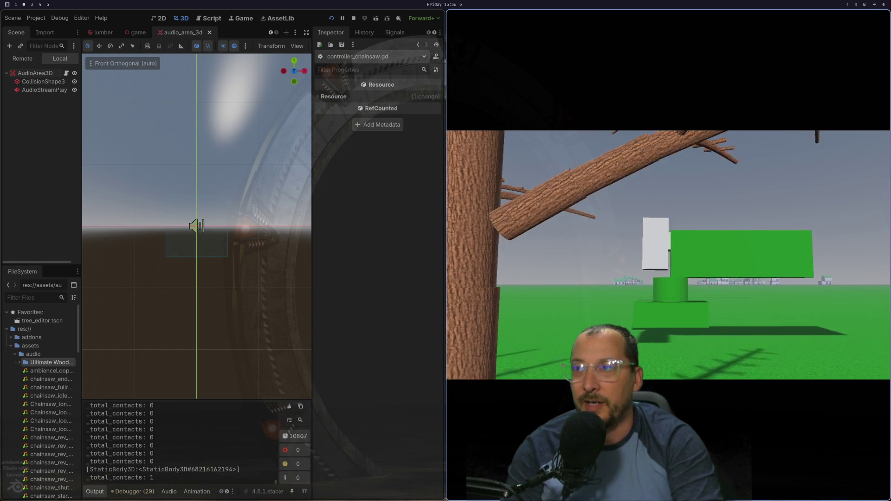
{"action": "mouse_move", "coordinate": [668, 255]}
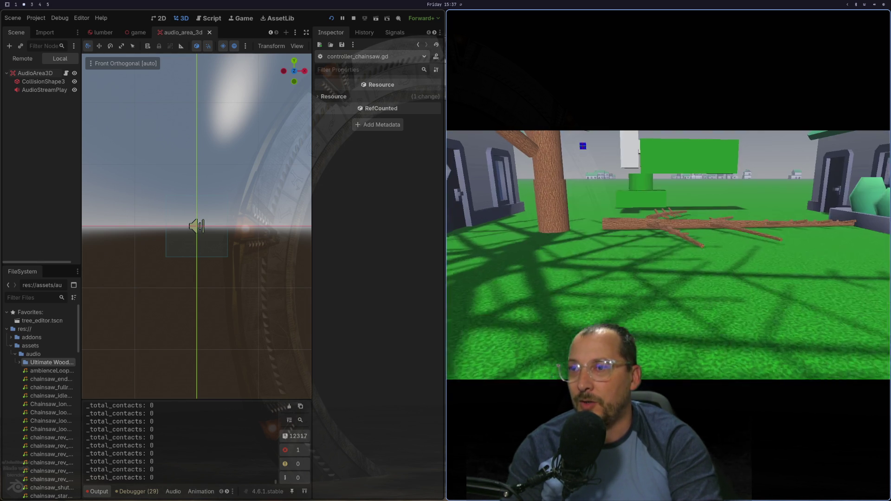
{"action": "key", "text": "F8"}
Enable Debug > Visible Collision Shapes and rerun the project with F5.
{"action": "left_click", "coordinate": [36, 18]}
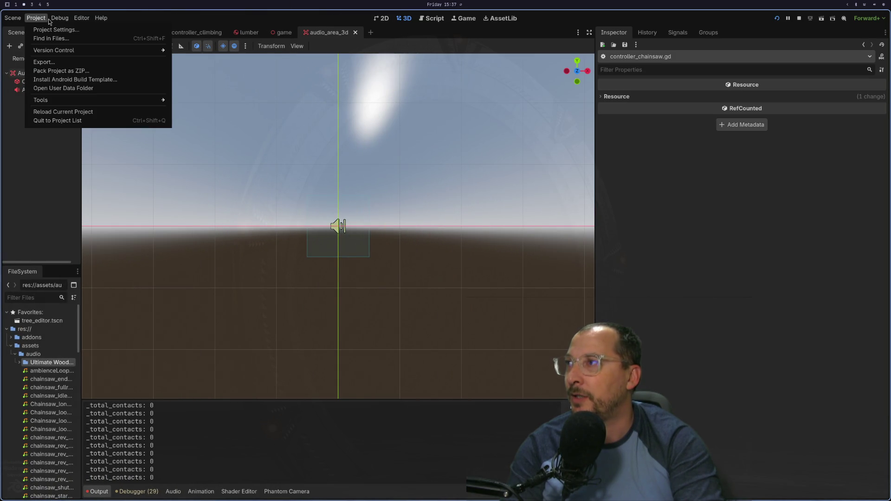
{"action": "left_click", "coordinate": [59, 18]}
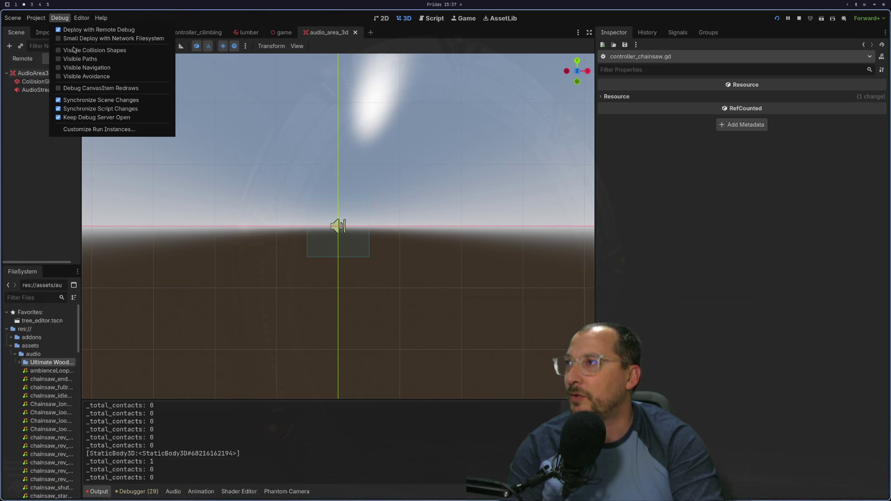
{"action": "left_click", "coordinate": [80, 51]}
{"action": "key", "text": "F5"}
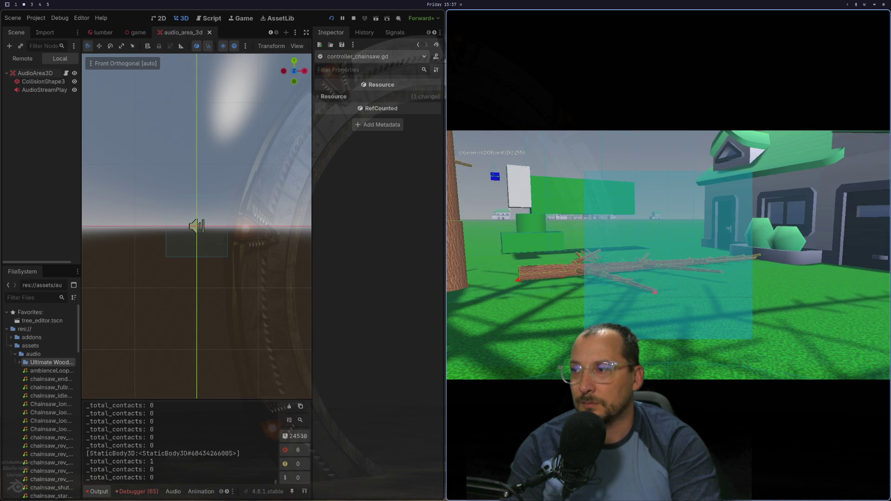
{"action": "key", "text": "super+1"}
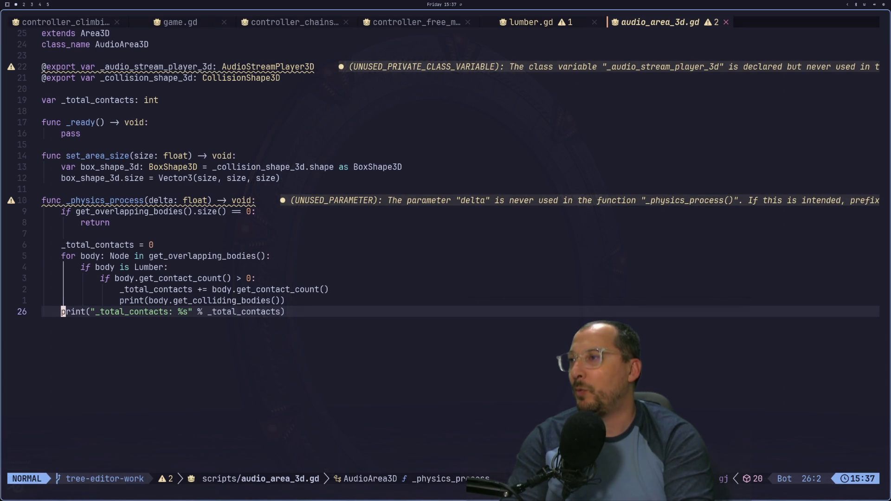
Undo and redo the print edit, then move to the inner print call's parenthesis.
{"action": "key", "text": "k"}
{"action": "key", "text": "k"}
{"action": "key", "text": "k"}
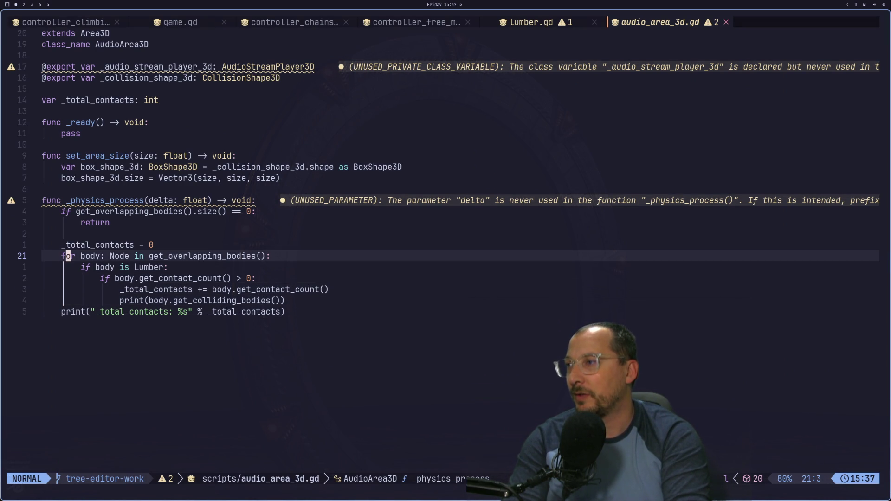
{"action": "key", "text": "u"}
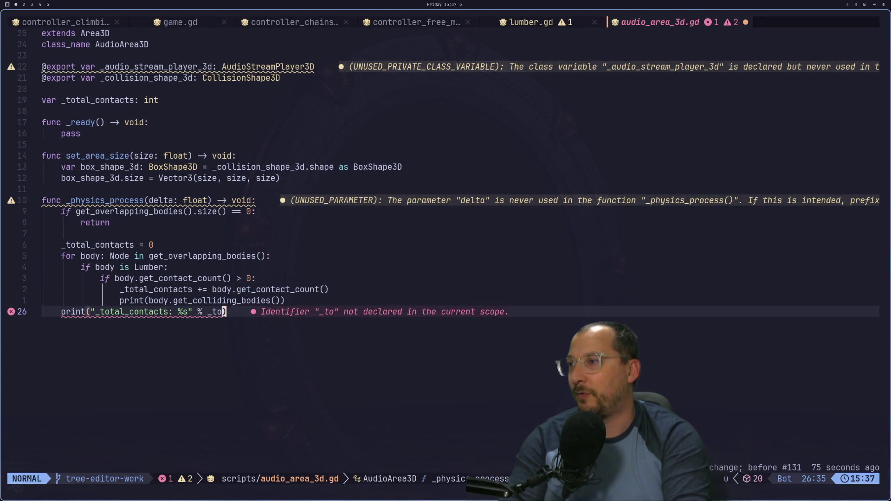
{"action": "key", "text": "ctrl+r"}
{"action": "key", "text": "k"}
{"action": "key", "text": "k"}
{"action": "key", "text": "k"}
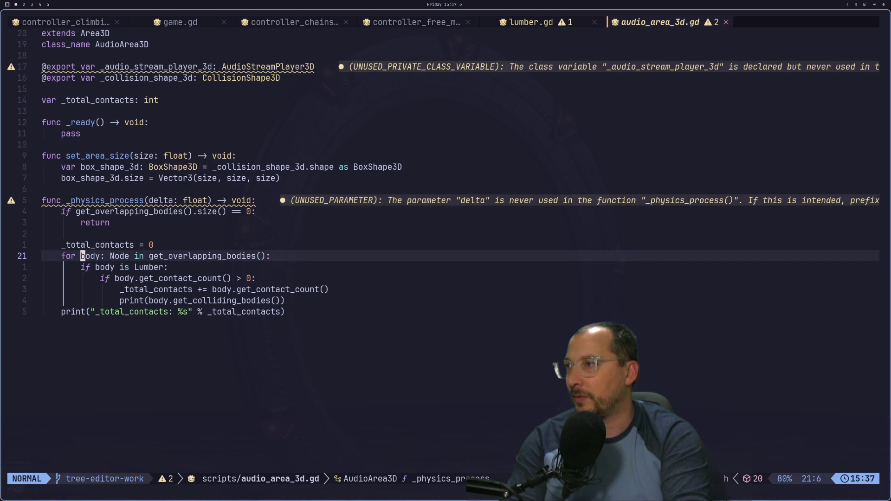
{"action": "key", "text": "y"}
{"action": "key", "text": "j"}
{"action": "key", "text": "j"}
{"action": "key", "text": "j"}
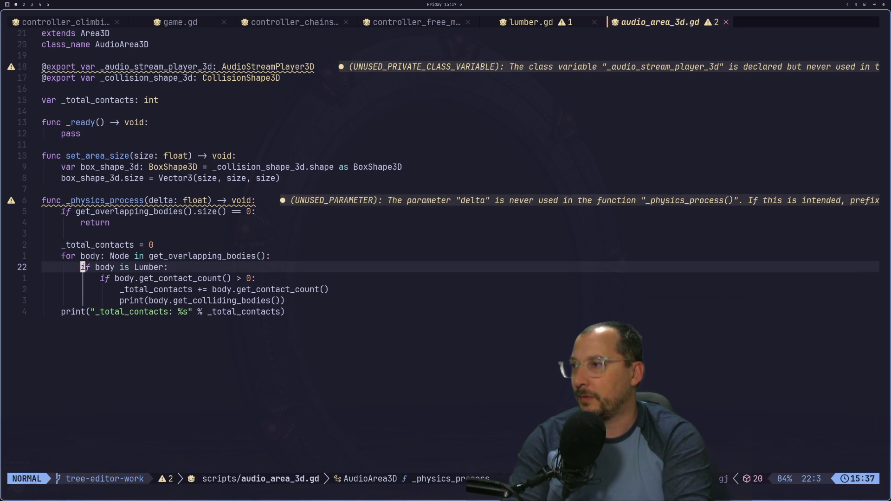
{"action": "key", "text": "j"}
{"action": "key", "text": "j"}
{"action": "key", "text": "j"}
{"action": "key", "text": "l"}
Rewrite line 25 as print("contacts body: %s, %s" % [body, body.get_colliding_bodies().size()]).
{"action": "type", "text": "k"}
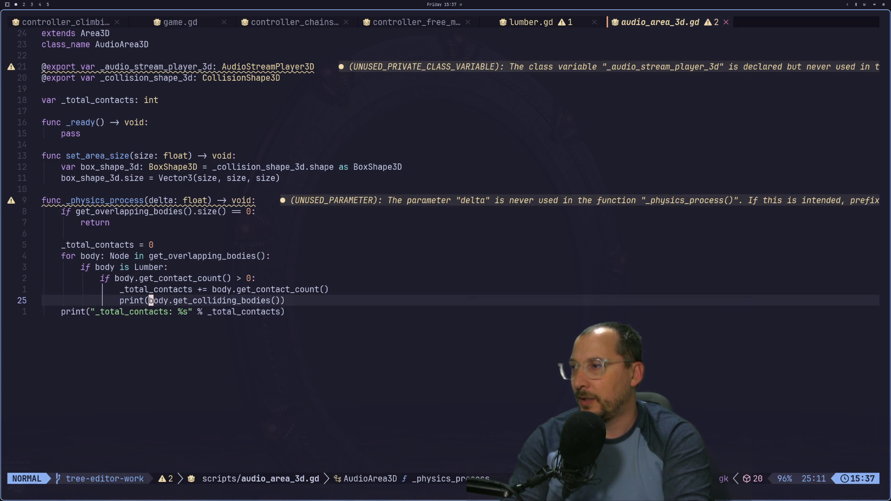
{"action": "type", "text": "i\""}
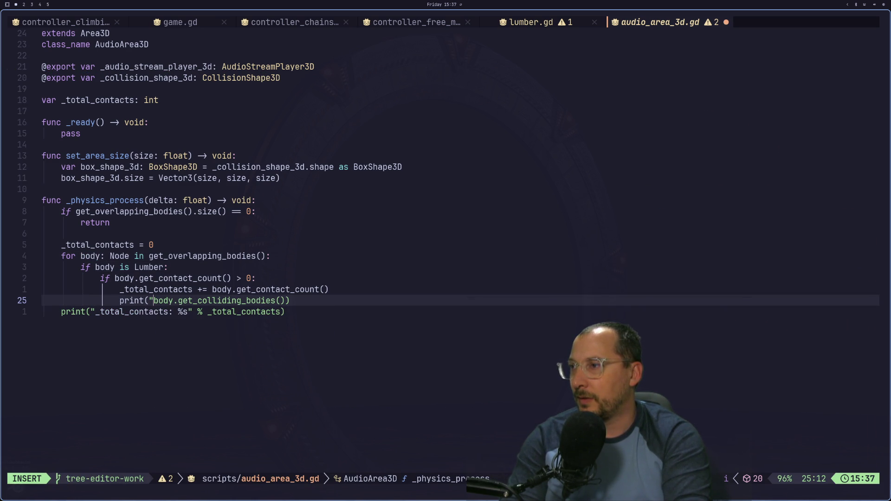
{"action": "type", "text": "contacts body: %s\","}
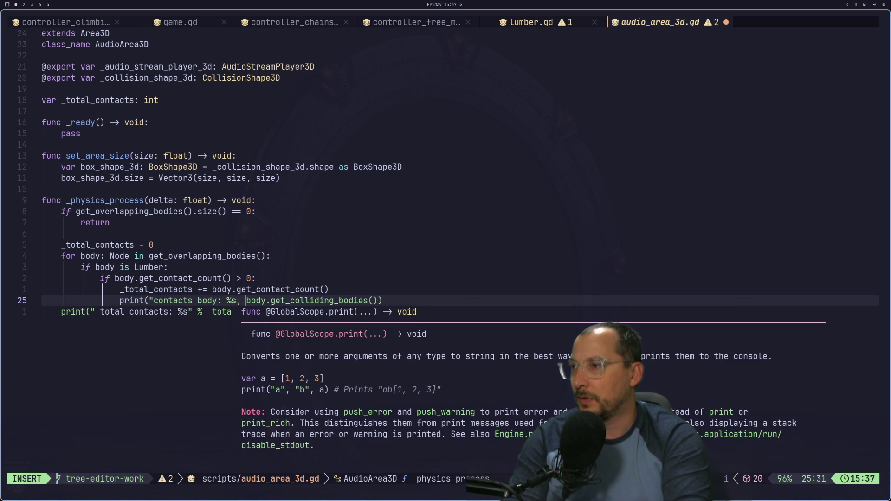
{"action": "type", "text": " %"}
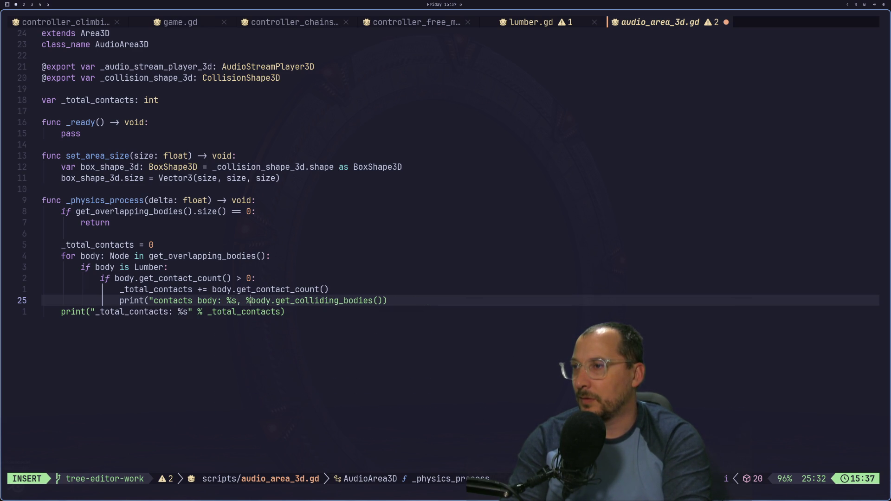
{"action": "type", "text": "s"}
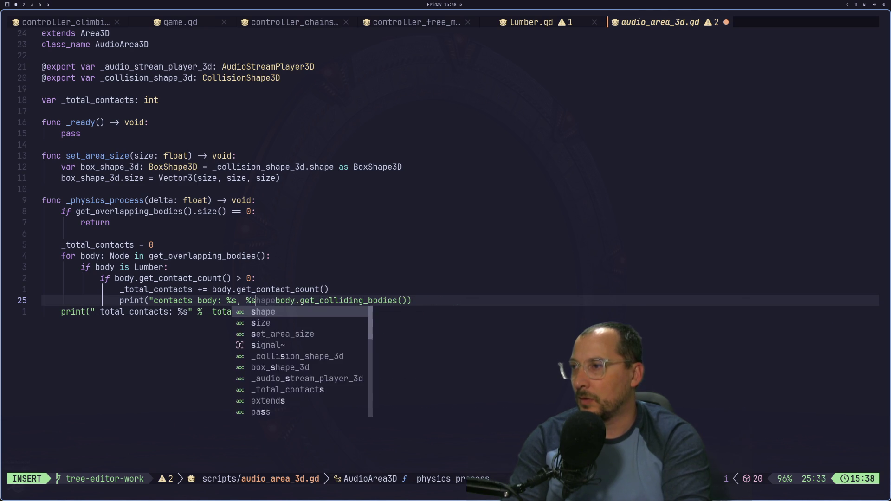
{"action": "key", "text": "Escape"}
{"action": "type", "text": "i\" % ["}
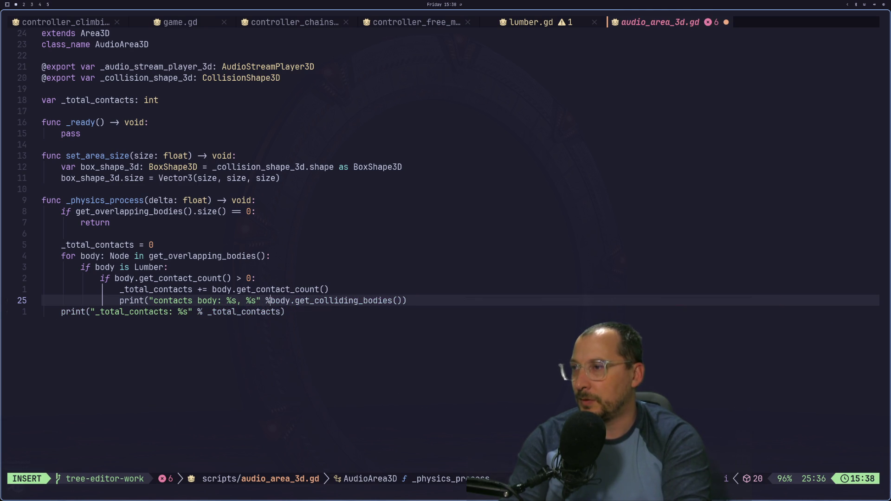
{"action": "type", "text": "body"}
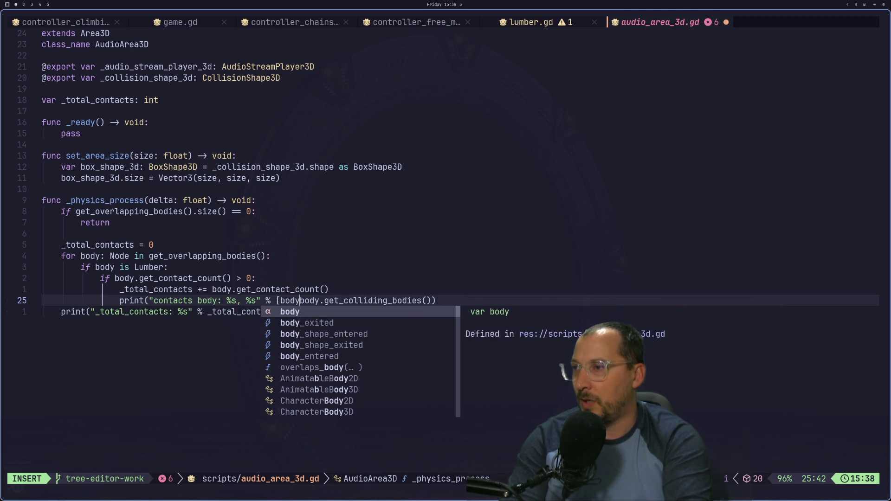
{"action": "type", "text": ","}
{"action": "key", "text": "Escape"}
{"action": "key", "text": "w"}
{"action": "key", "text": "w"}
{"action": "key", "text": "w"}
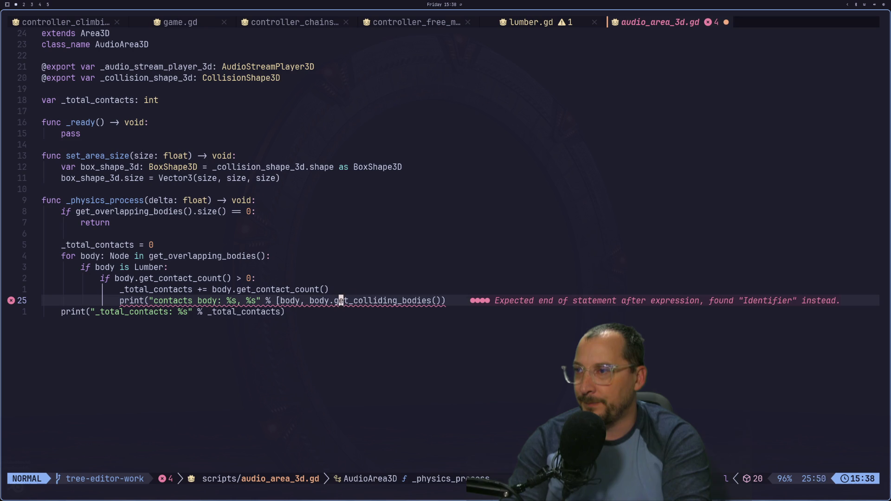
{"action": "type", "text": "a.size()"}
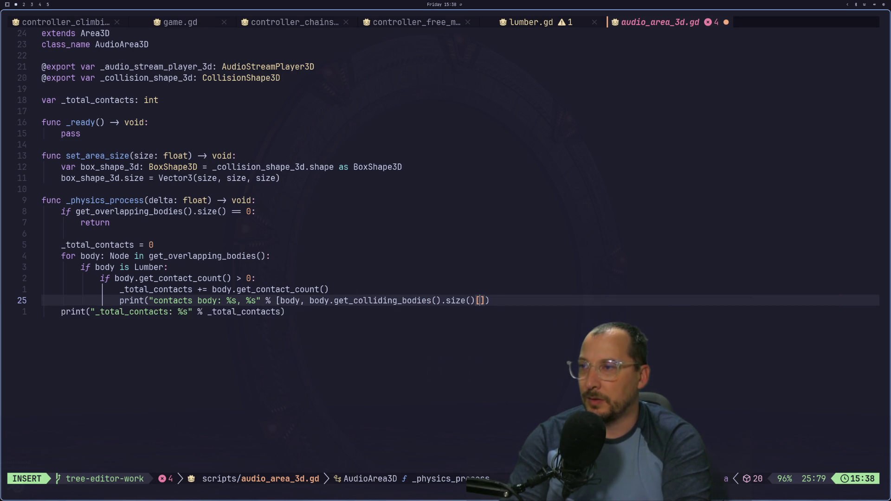
{"action": "key", "text": "Escape"}
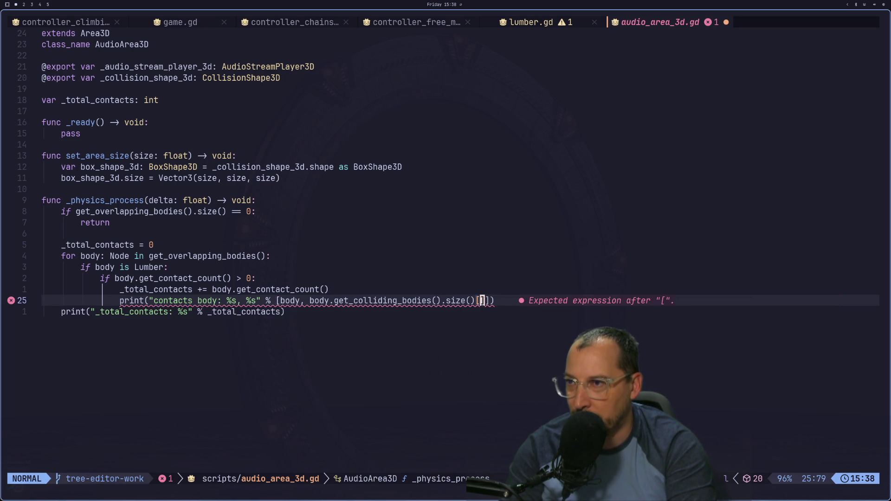
{"action": "key", "text": "i"}
{"action": "key", "text": "BackSpace"}
{"action": "type", "text": "]"}
{"action": "key", "text": "Escape"}
Save the script with :w and return to the Godot workspace.
{"action": "type", "text": ":w"}
{"action": "key", "text": "Return"}
{"action": "key", "text": "super+2"}
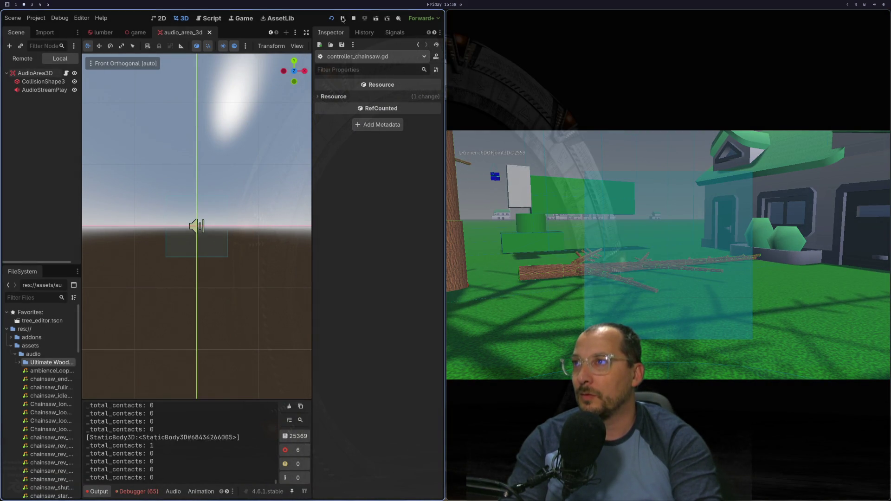
Restart the game, delete the _total_contacts print line in Neovim, and save.
{"action": "left_click", "coordinate": [332, 18]}
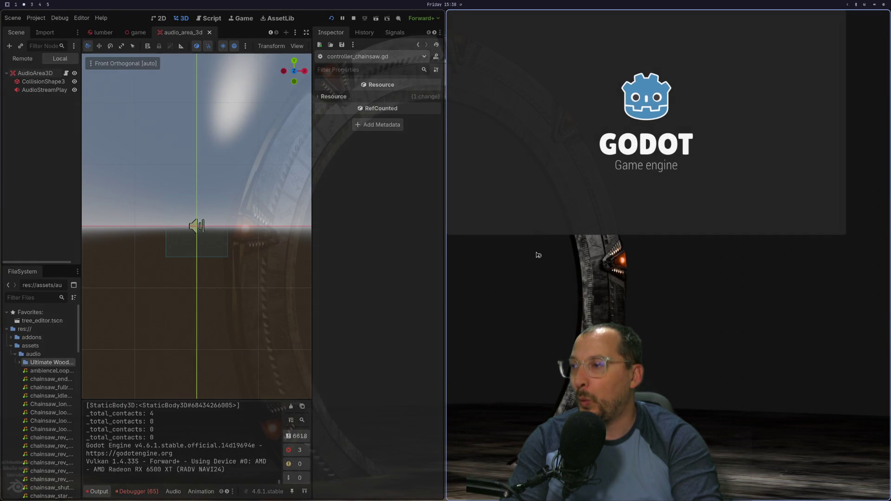
{"action": "key", "text": "super+1"}
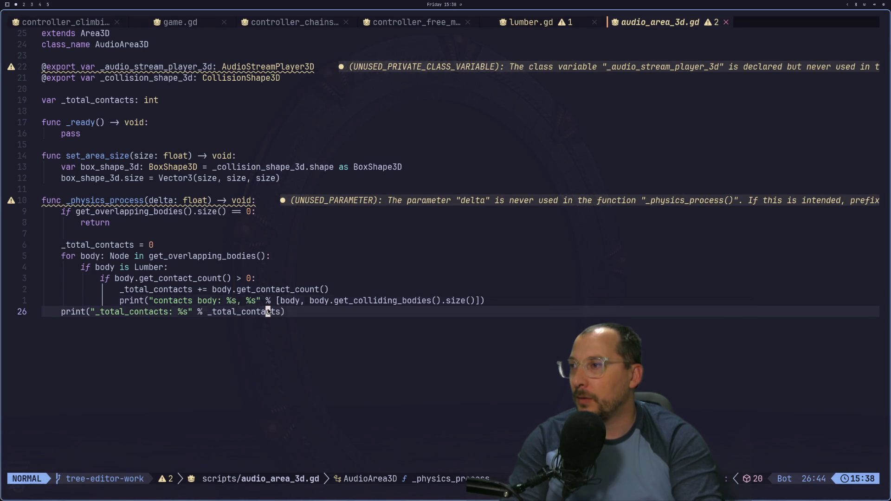
{"action": "key", "text": "d"}
{"action": "key", "text": "d"}
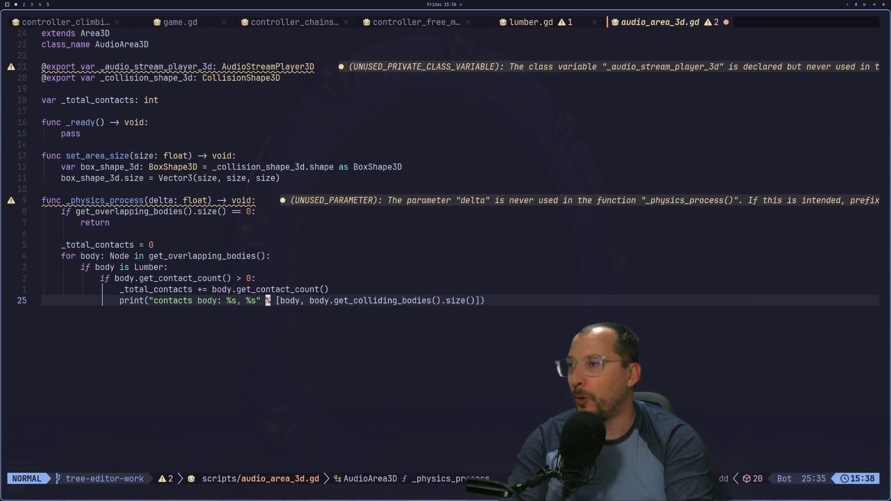
{"action": "type", "text": ":w"}
{"action": "key", "text": "Return"}
{"action": "key", "text": "super+2"}
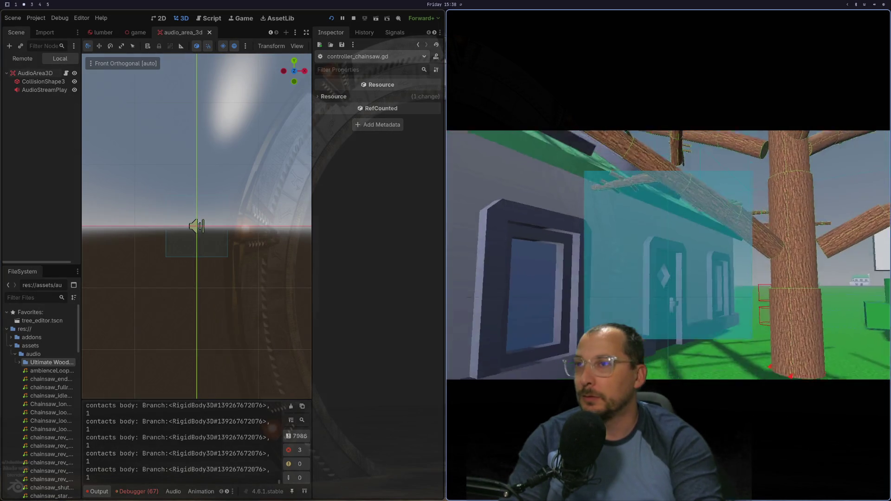
Walk the player to the tree, logging 'contacts body: Branch' with a count of 1.
{"action": "key", "text": "d"}
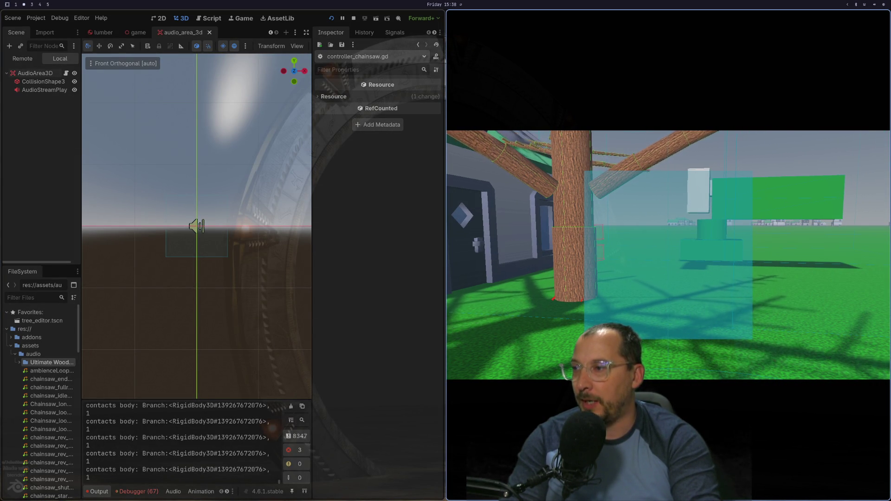
{"action": "key", "text": "w"}
{"action": "key", "text": "d"}
{"action": "key", "text": "d"}
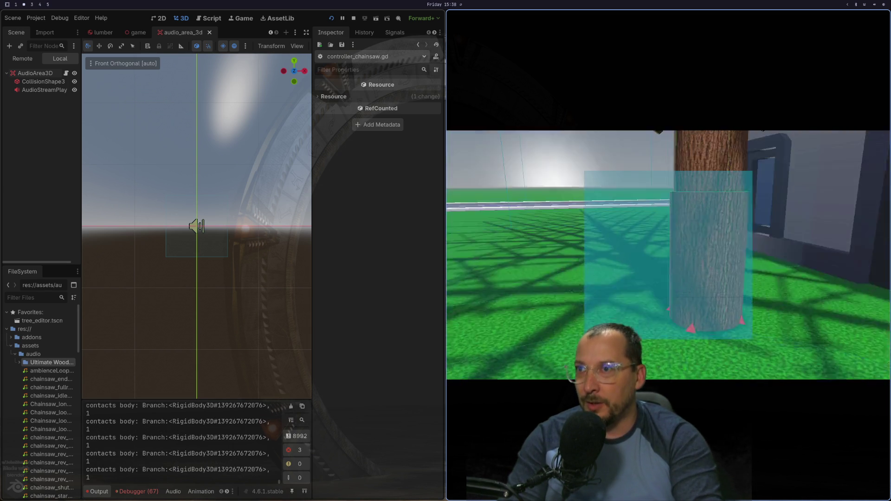
{"action": "key", "text": "d"}
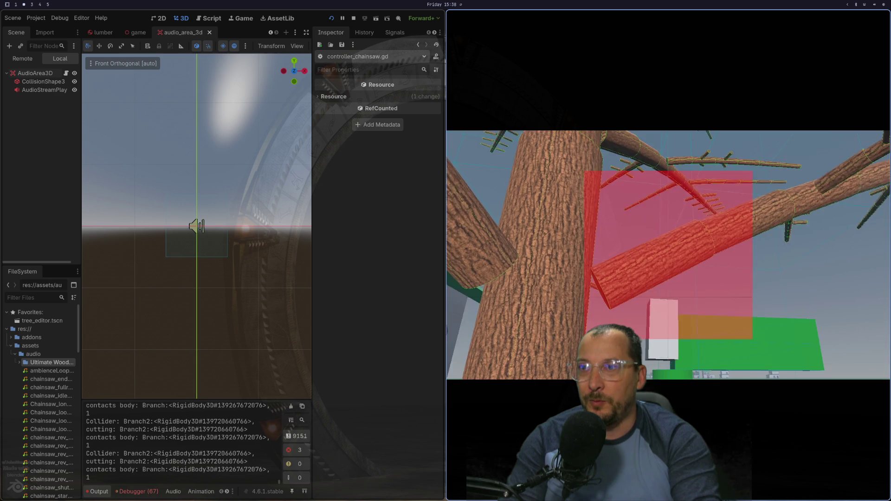
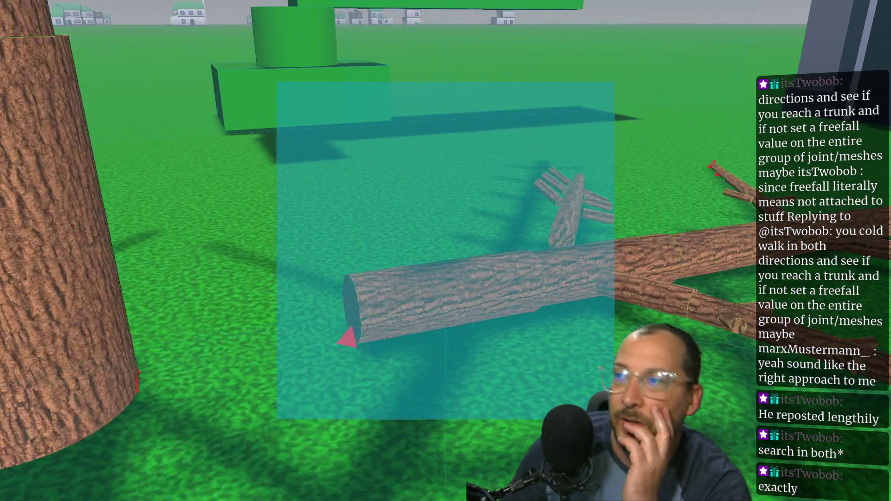
Walk around the felled tree to view the log from the side, end-on and lengthwise.
{"action": "key", "text": "s"}
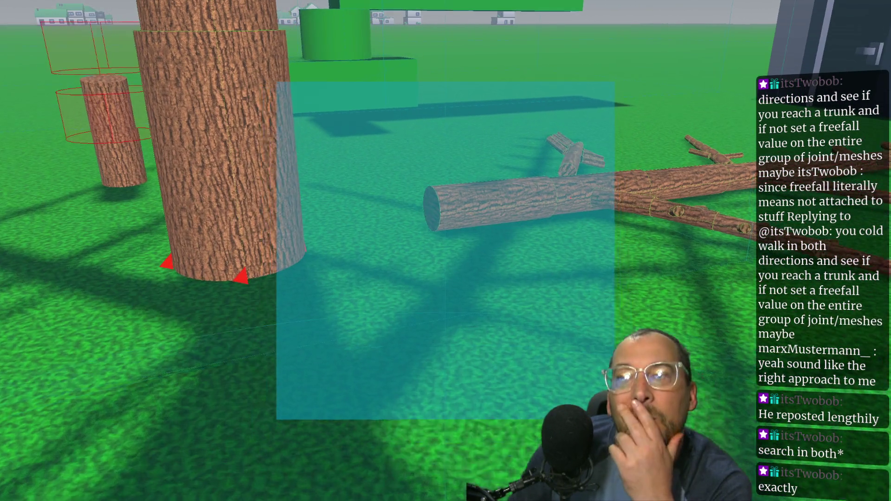
{"action": "key", "text": "d"}
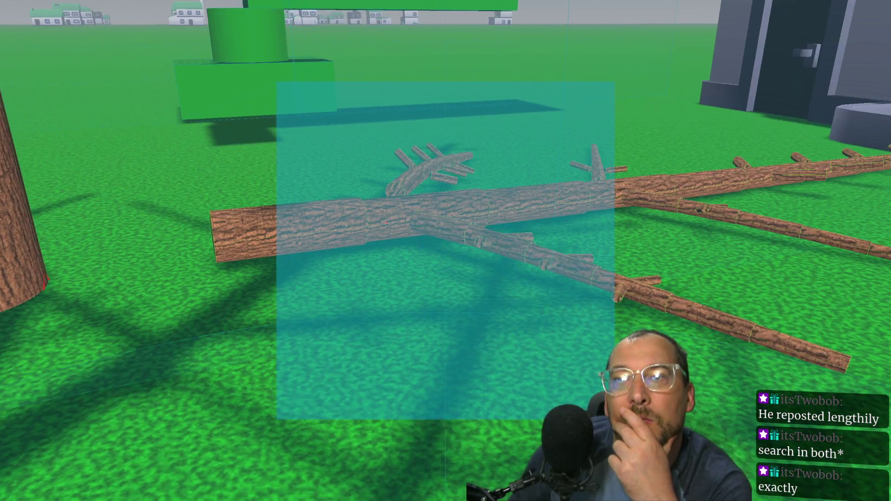
{"action": "key", "text": "d"}
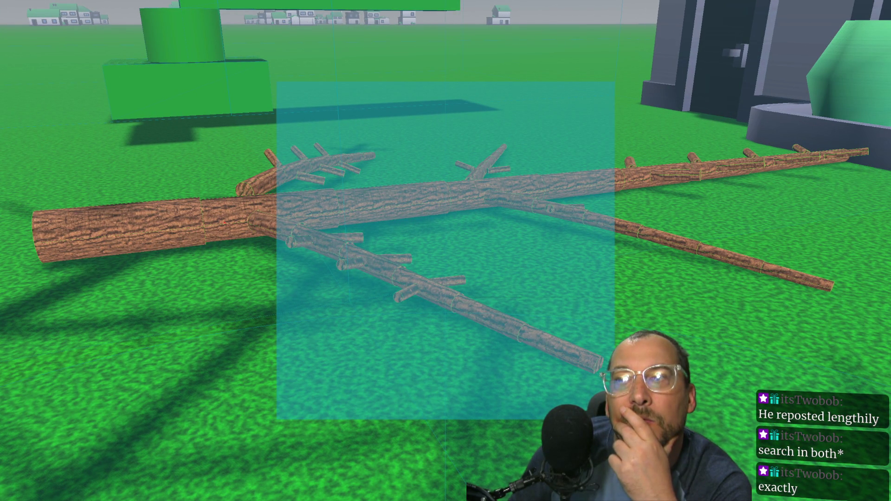
{"action": "key", "text": "a"}
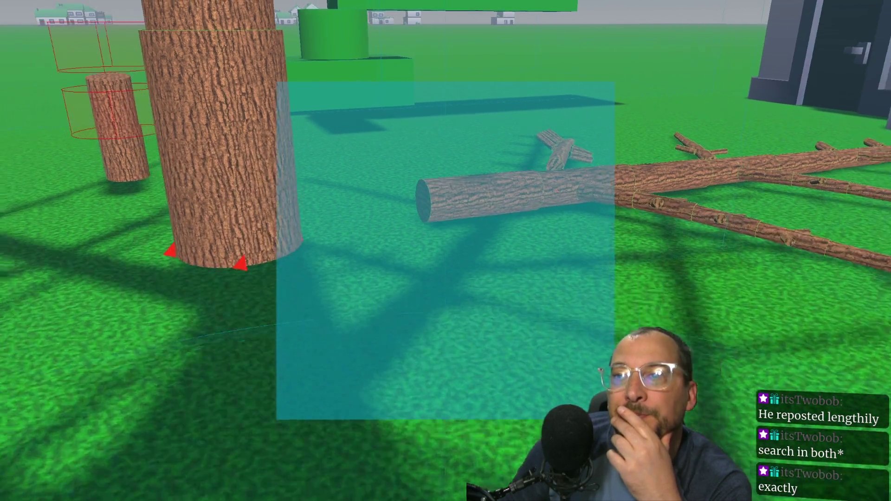
{"action": "key", "text": "s"}
{"action": "key", "text": "w"}
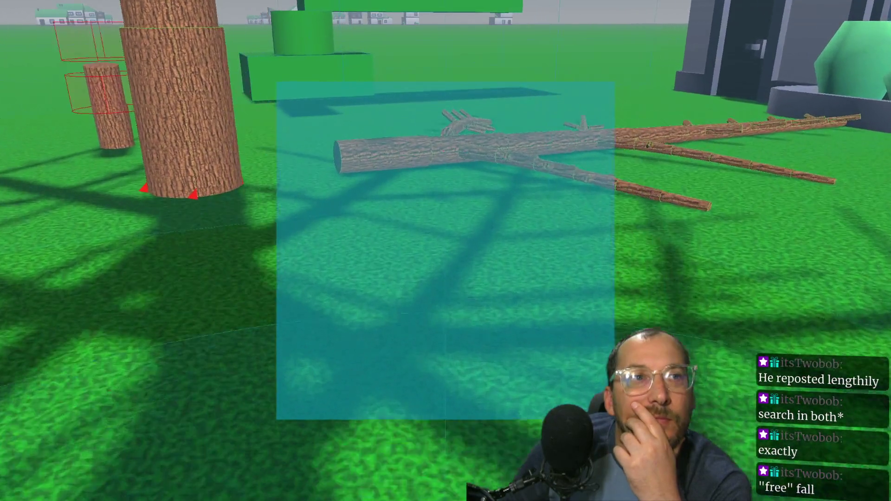
{"action": "key", "text": "s"}
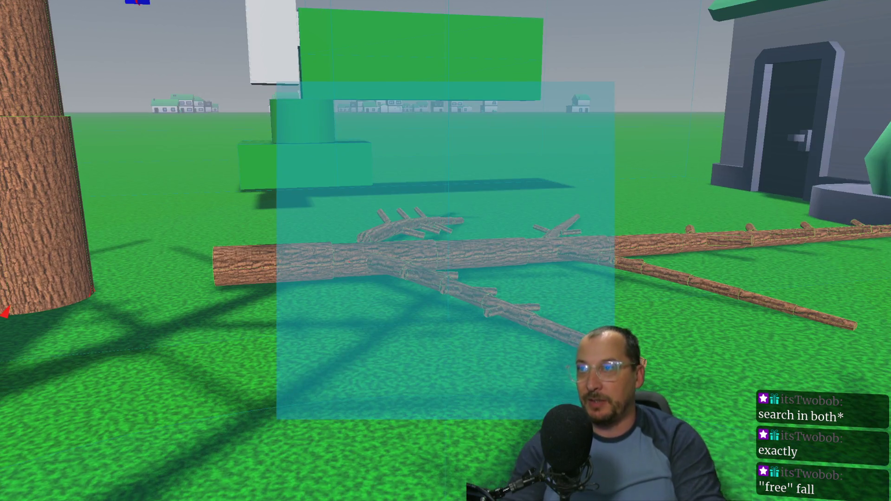
Bring up the audio_area_3d.gd script in Neovim.
{"action": "key", "text": "alt+F4"}
{"action": "key", "text": "alt+Tab"}
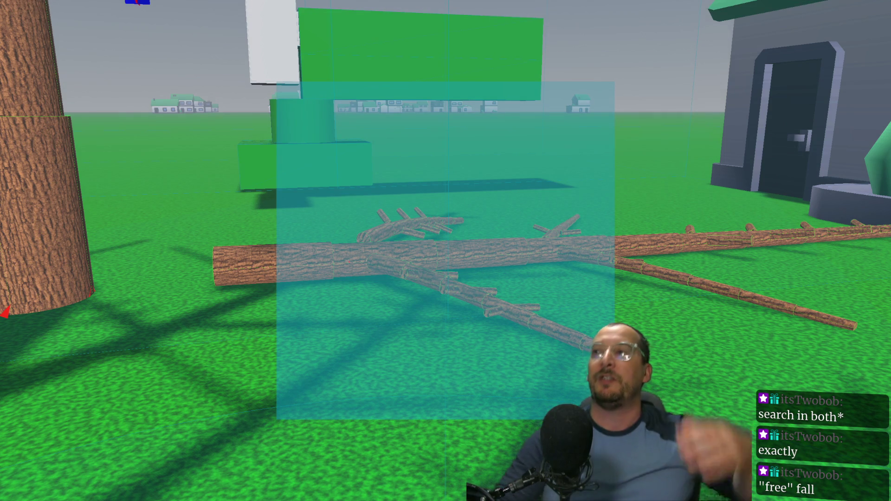
{"action": "key", "text": "alt+Tab"}
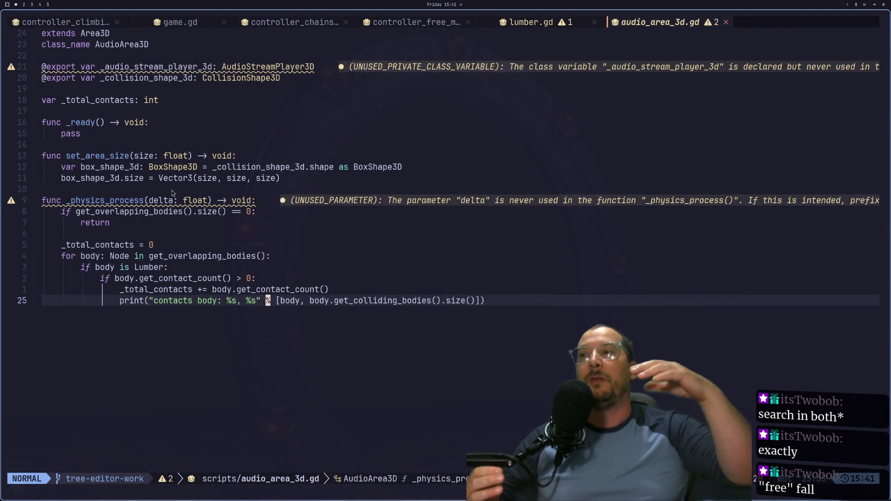
Review the early return and contact print lines in _physics_process, then go back to the game.
{"action": "left_click", "coordinate": [83, 223]}
{"action": "key", "text": "k"}
{"action": "key", "text": "j"}
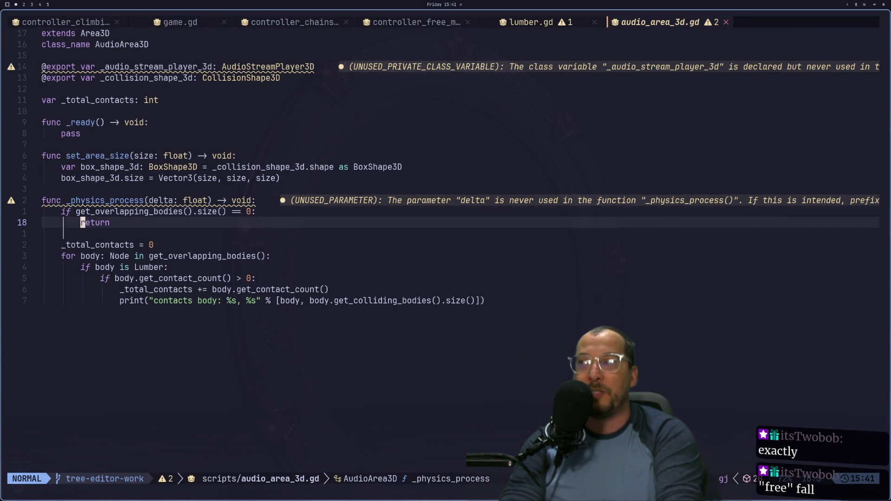
{"action": "left_click", "coordinate": [83, 300]}
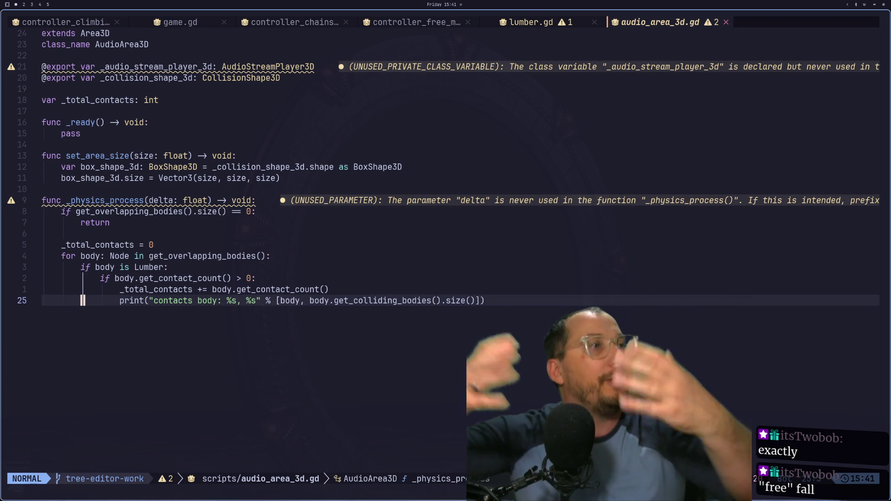
{"action": "key", "text": "super+2"}
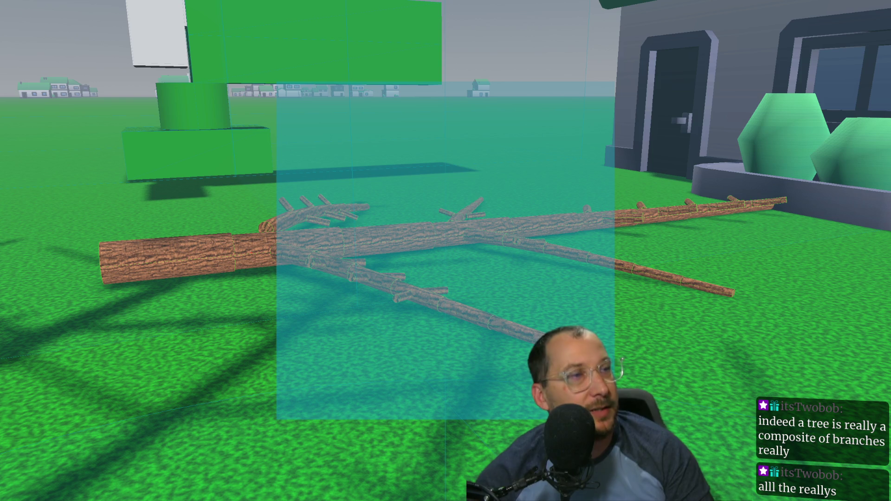
{"action": "key", "text": "alt+Tab"}
{"action": "left_click", "coordinate": [145, 211]}
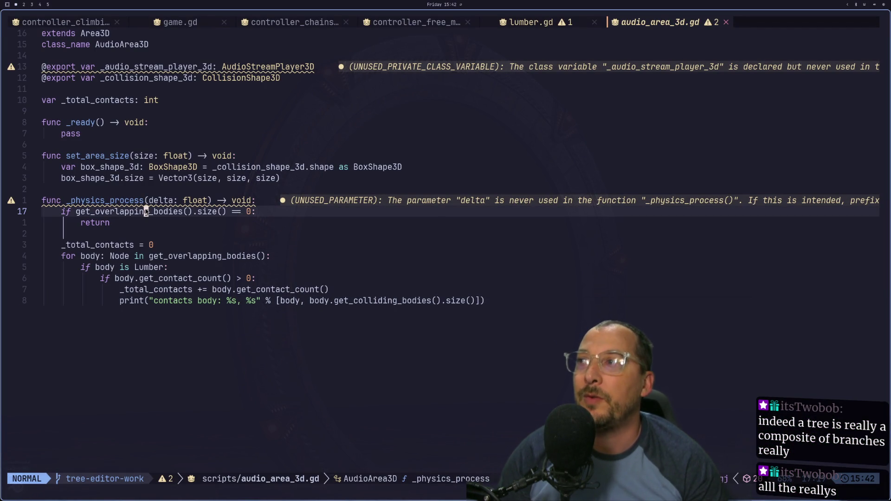
{"action": "key", "text": "k"}
{"action": "key", "text": "k"}
{"action": "key", "text": "j"}
{"action": "key", "text": "j"}
{"action": "key", "text": "h"}
{"action": "key", "text": "b"}
{"action": "key", "text": "b"}
{"action": "key", "text": "k"}
{"action": "key", "text": "k"}
{"action": "key", "text": "j"}
{"action": "key", "text": "j"}
{"action": "key", "text": "j"}
{"action": "key", "text": "j"}
{"action": "key", "text": "j"}
{"action": "key", "text": "j"}
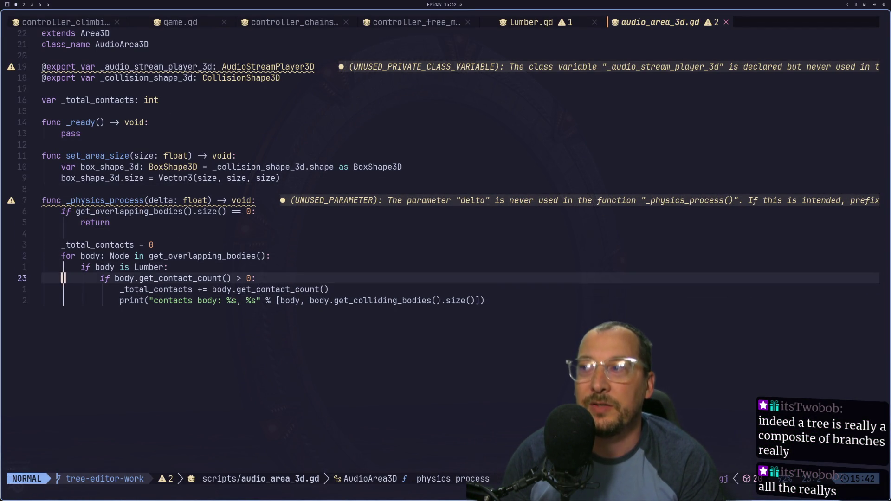
{"action": "key", "text": "k"}
{"action": "key", "text": "k"}
{"action": "key", "text": "k"}
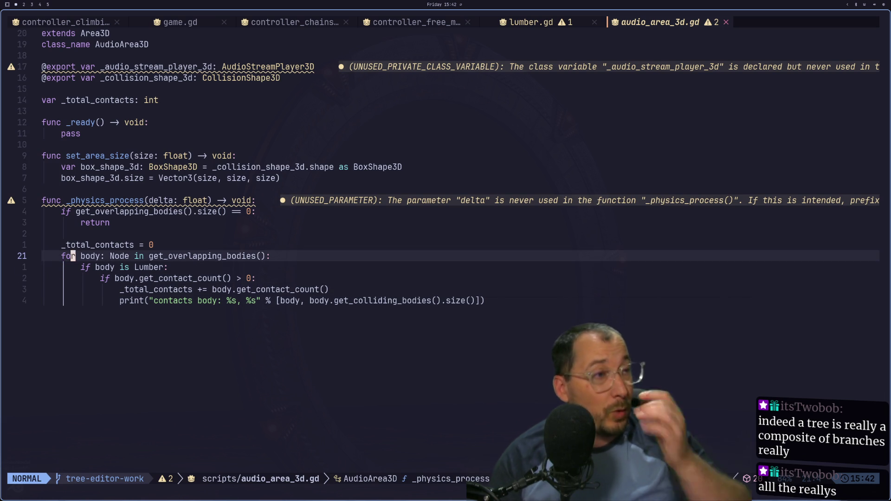
{"action": "key", "text": "super+2"}
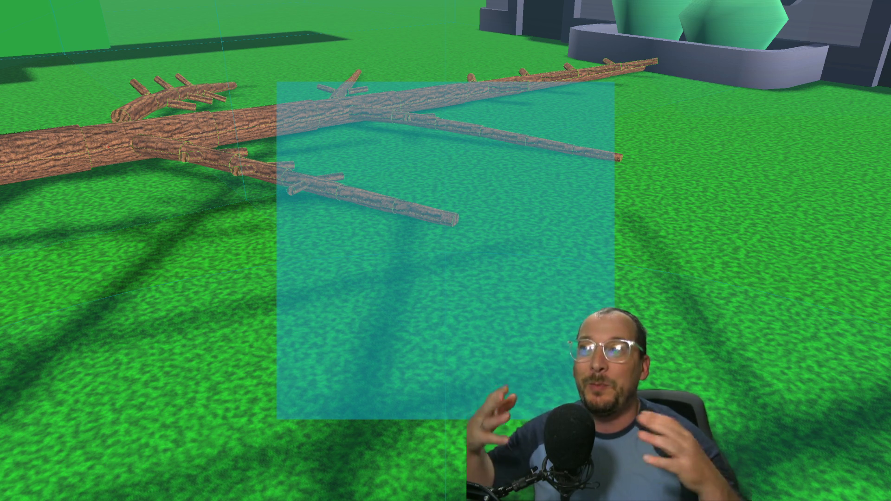
Walk along the fallen tree, then back away toward the building.
{"action": "key", "text": "s"}
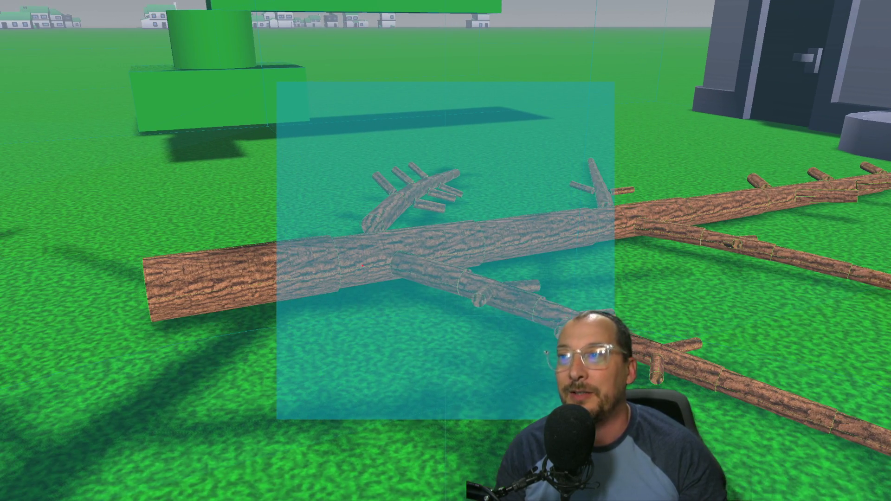
{"action": "key", "text": "w"}
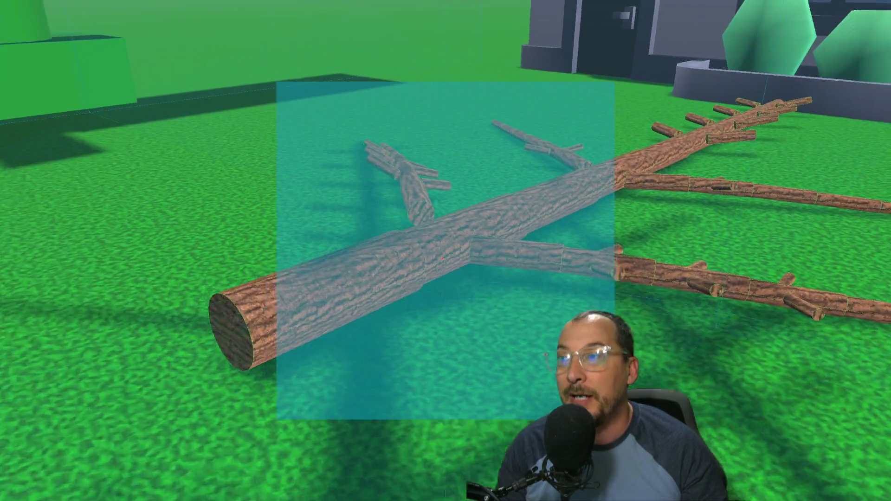
{"action": "key", "text": "w"}
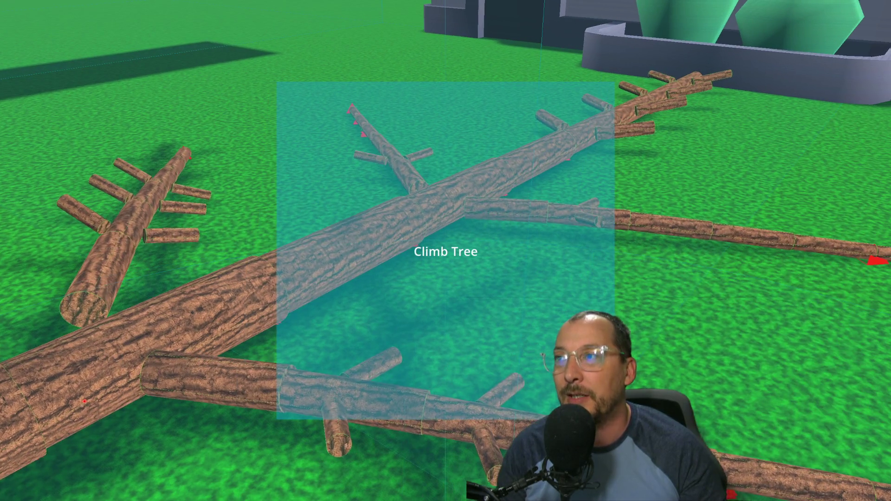
{"action": "key", "text": "s"}
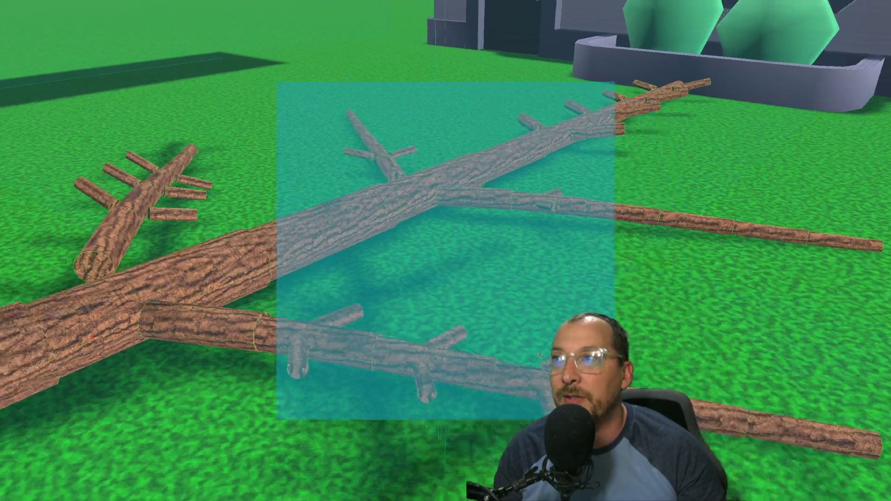
{"action": "key", "text": "s"}
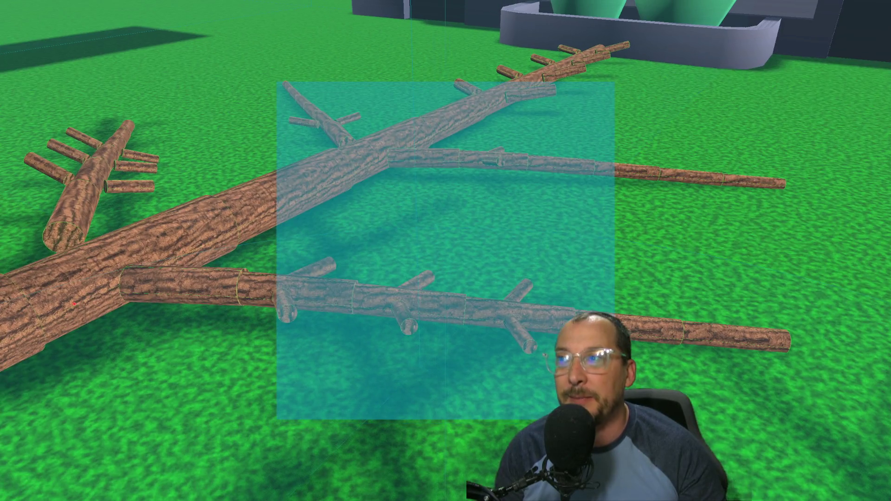
{"action": "key", "text": "s"}
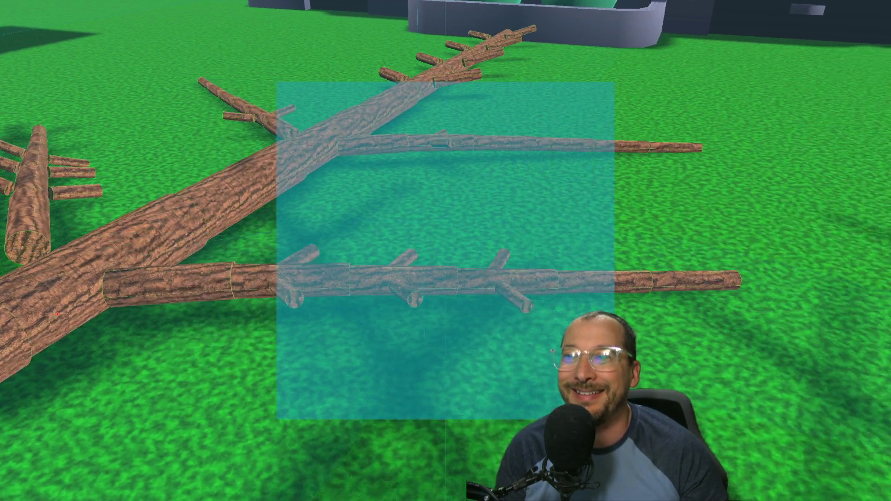
{"action": "key", "text": "s"}
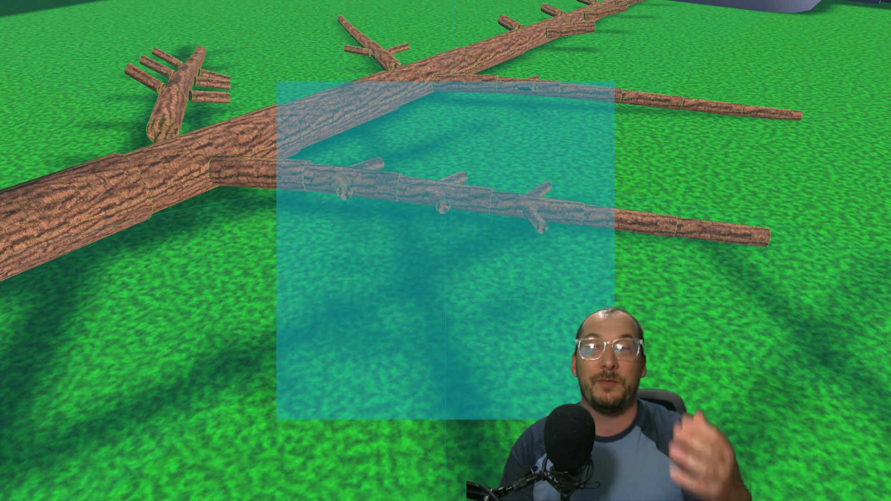
{"action": "key", "text": "s"}
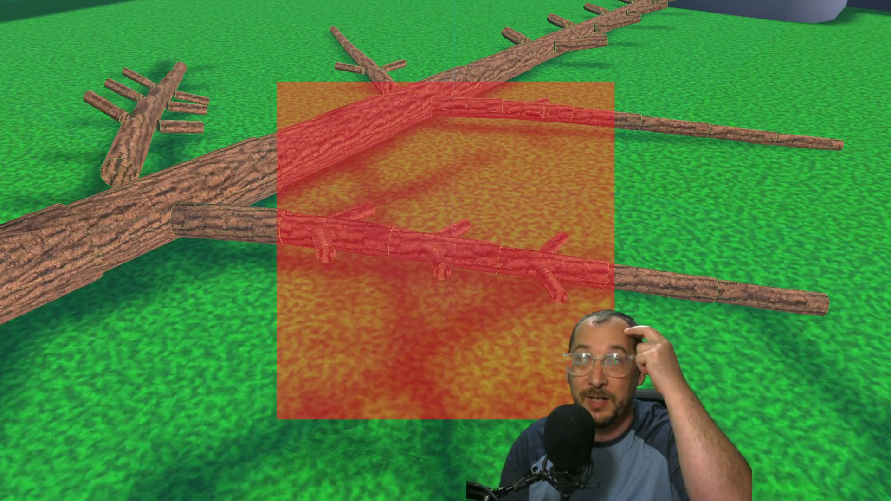
{"action": "key", "text": "s"}
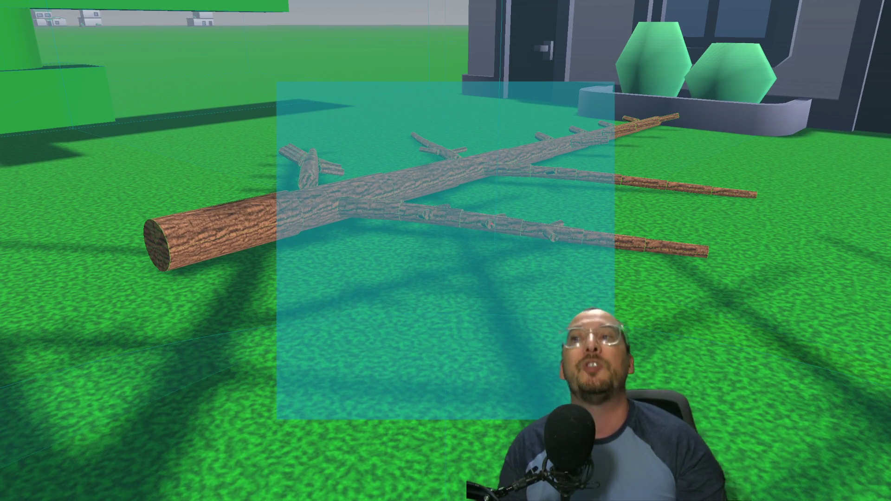
Step onto and off the fallen trees repeatedly until the Climb Tree prompt appears.
{"action": "key", "text": "w"}
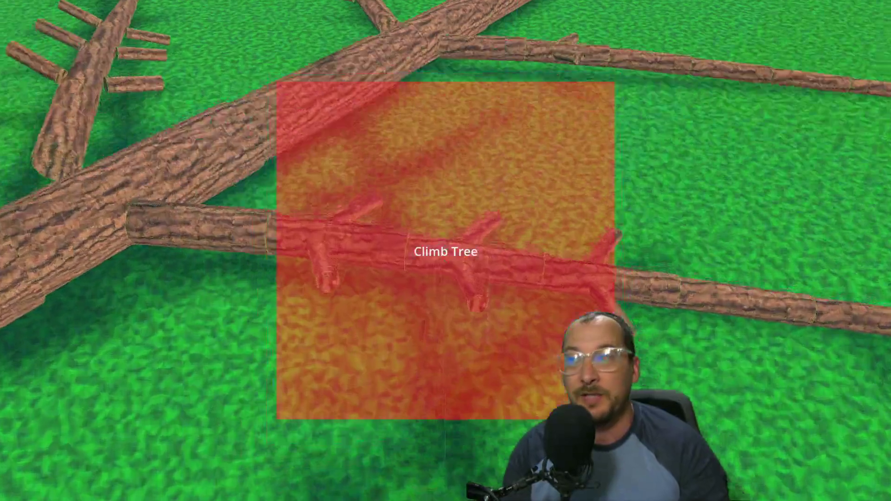
{"action": "key", "text": "s"}
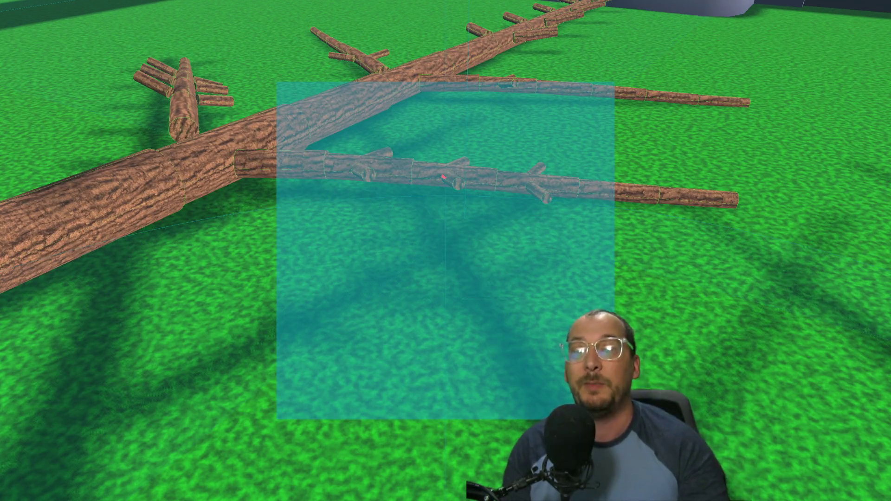
{"action": "key", "text": "w"}
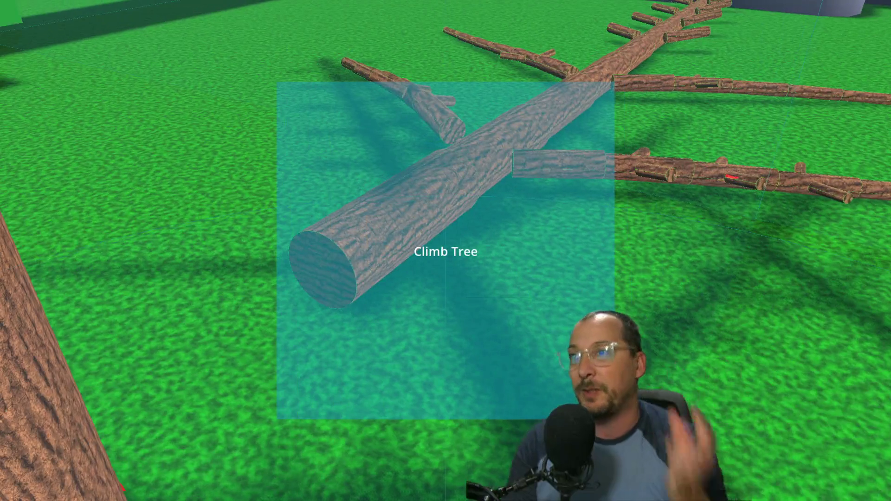
{"action": "key", "text": "s"}
{"action": "key", "text": "s"}
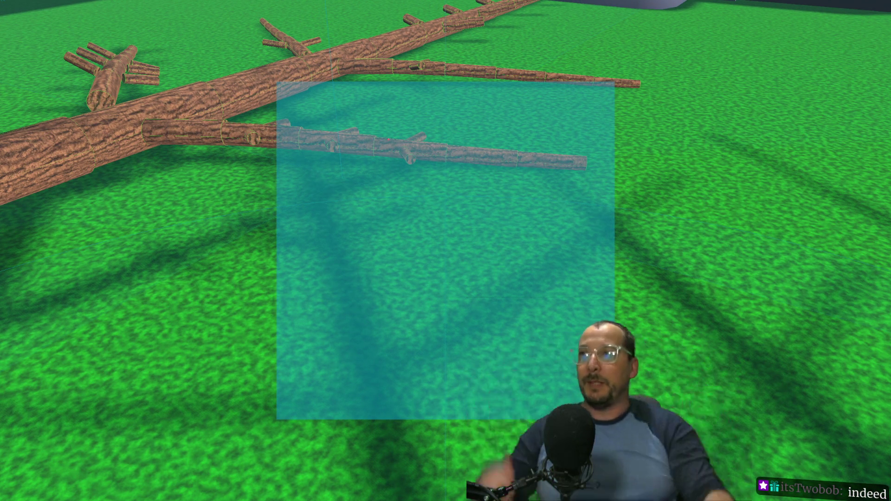
{"action": "key", "text": "w"}
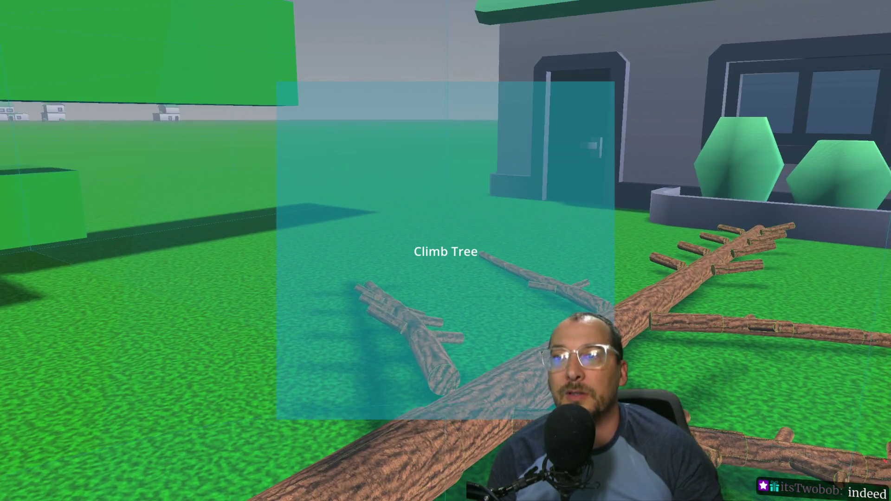
{"action": "key", "text": "s"}
{"action": "key", "text": "s"}
Circle the jointed felled logs on the grass beside the house, viewing them from several angles.
{"action": "key", "text": "w"}
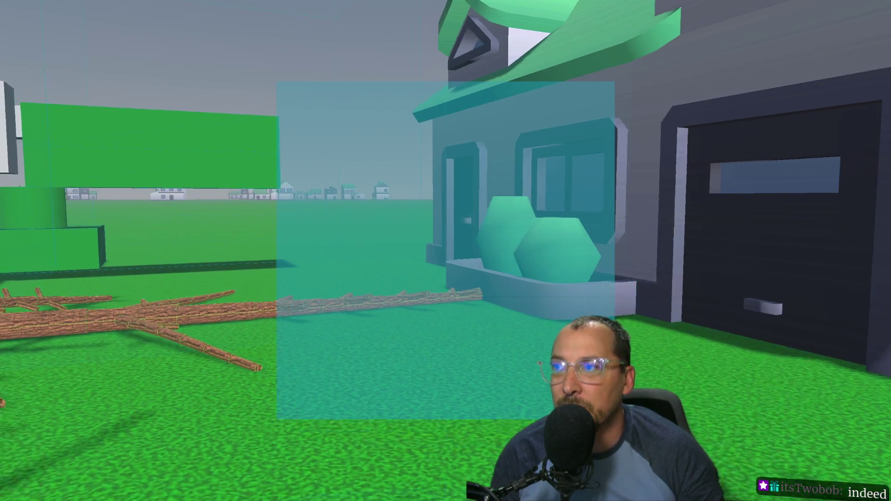
{"action": "key", "text": "a"}
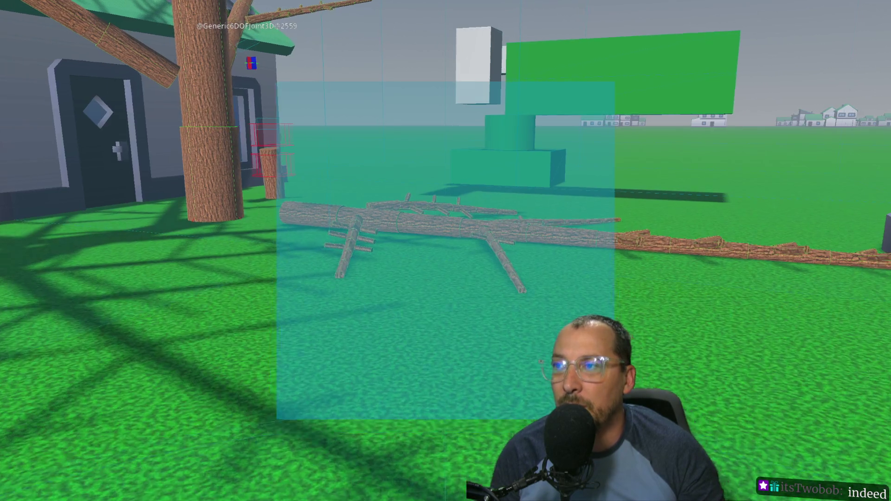
{"action": "key", "text": "w"}
{"action": "key", "text": "w"}
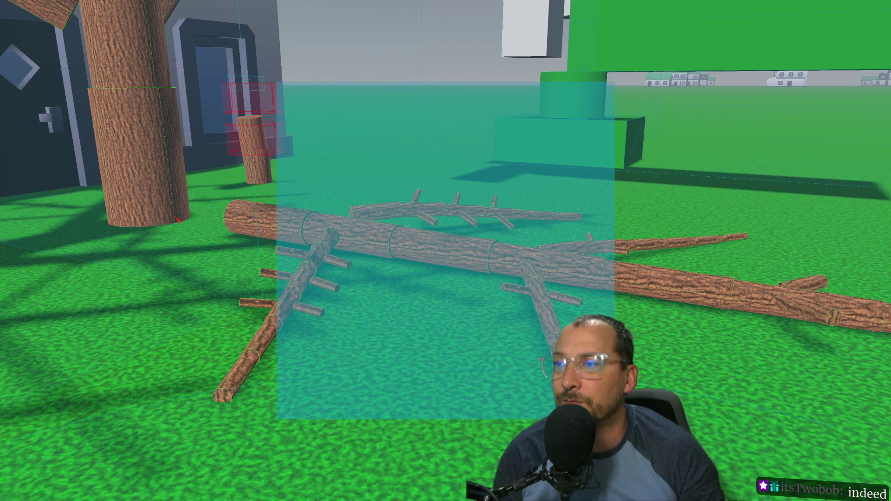
{"action": "key", "text": "w"}
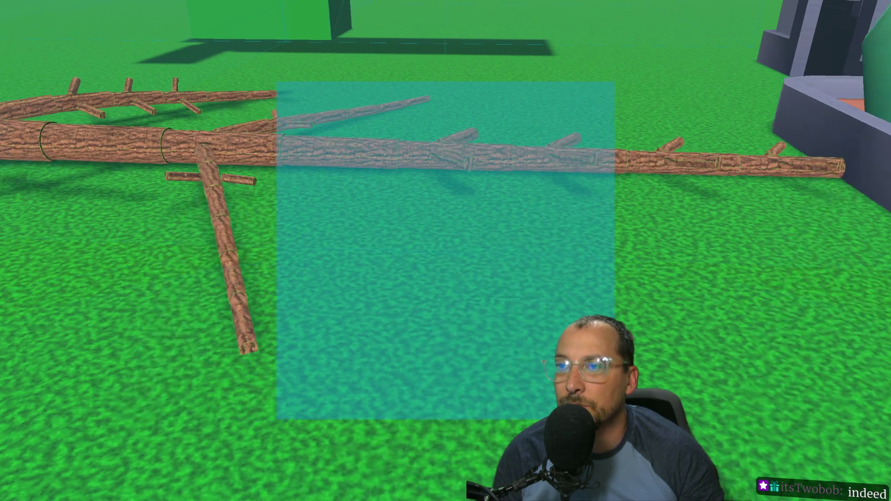
{"action": "key", "text": "w"}
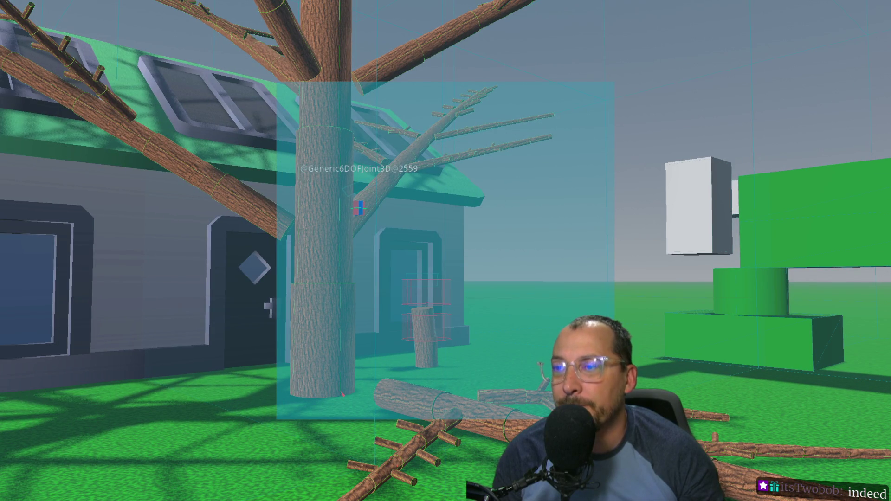
{"action": "key", "text": "w"}
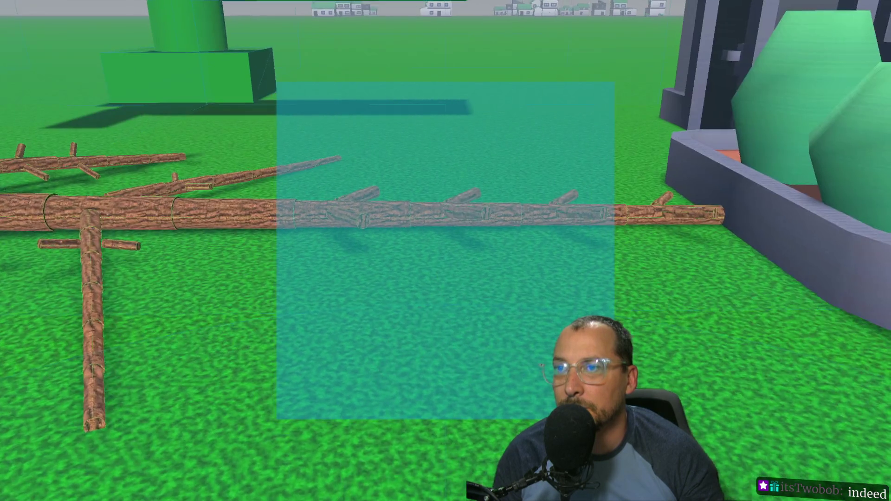
{"action": "key", "text": "w"}
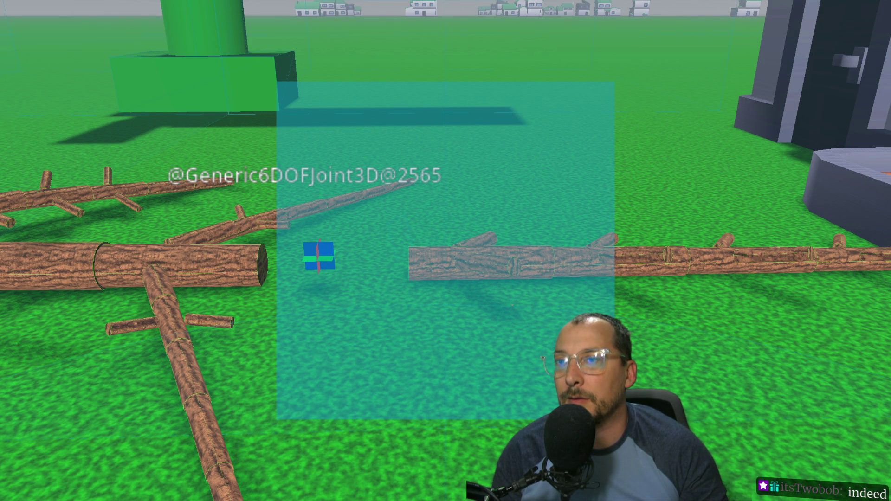
{"action": "key", "text": "w"}
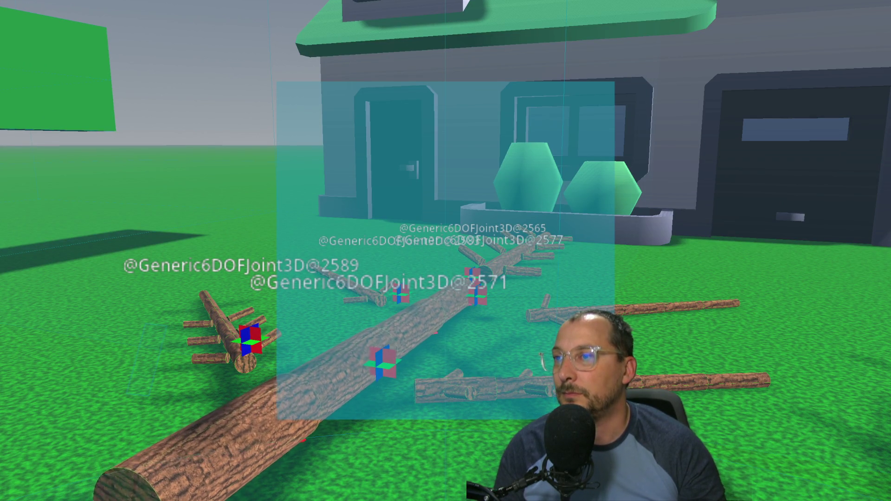
Stop the game and go back to the Godot editor's contacts output.
{"action": "key", "text": "F8"}
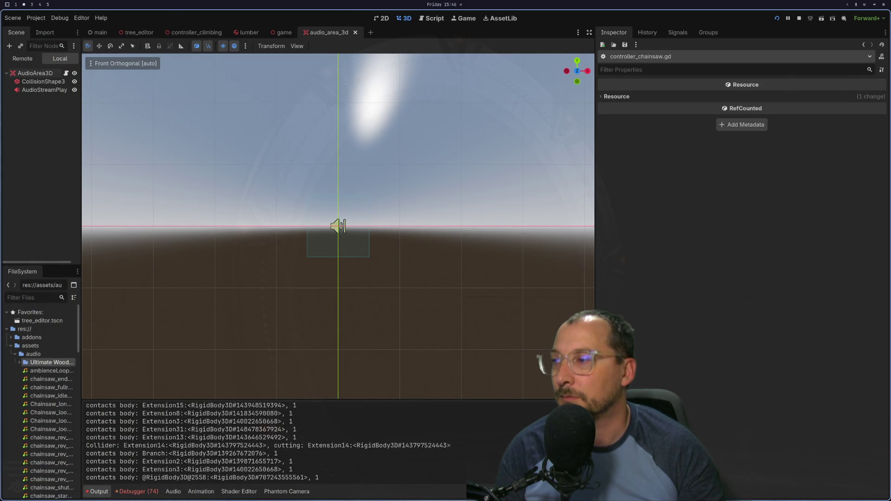
Compare the audio area script in Neovim with the Branch contacts output in Godot.
{"action": "key", "text": "super+1"}
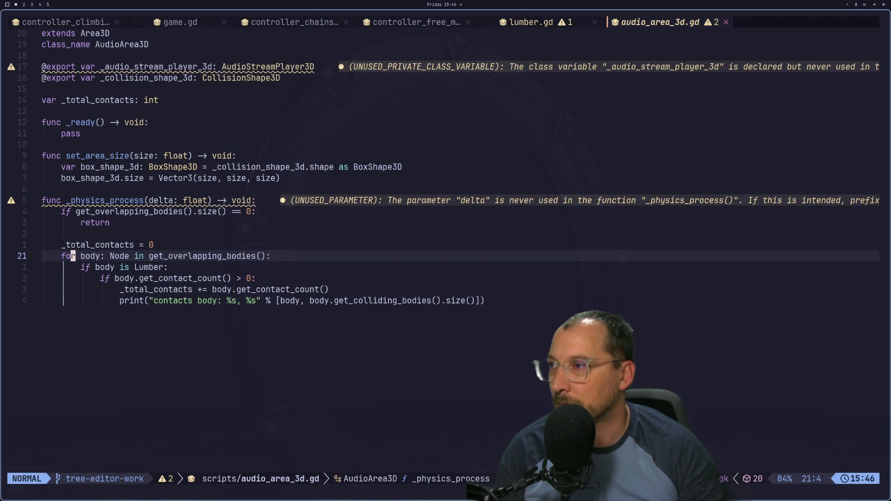
{"action": "key", "text": "super+2"}
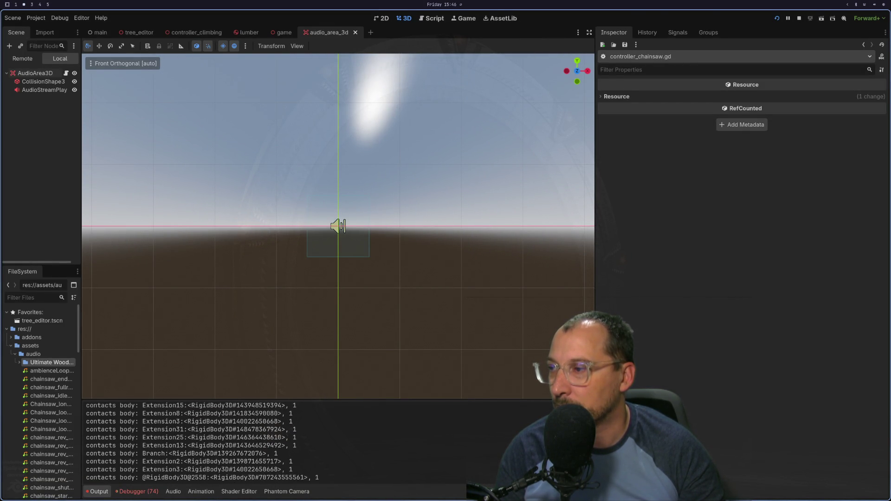
{"action": "key", "text": "super+1"}
{"action": "key", "text": "super+2"}
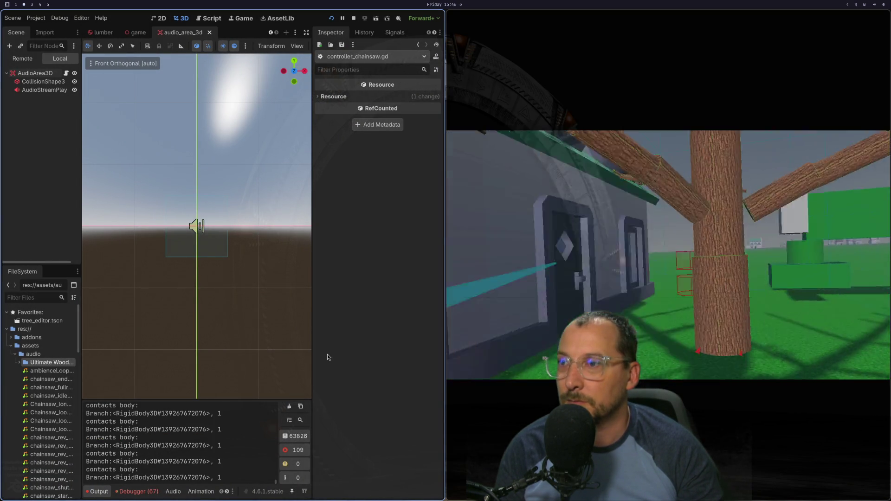
Make the game window full screen, then tile it back beside the editor.
{"action": "key", "text": "super+f"}
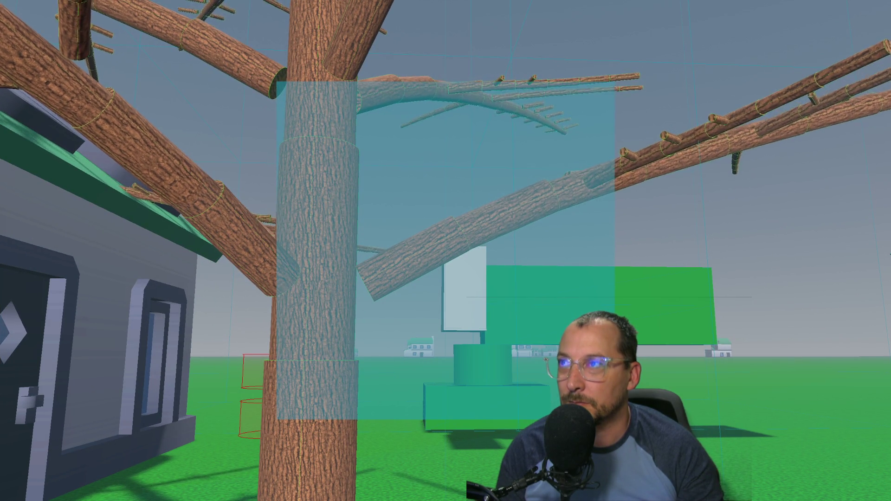
{"action": "key", "text": "super+f"}
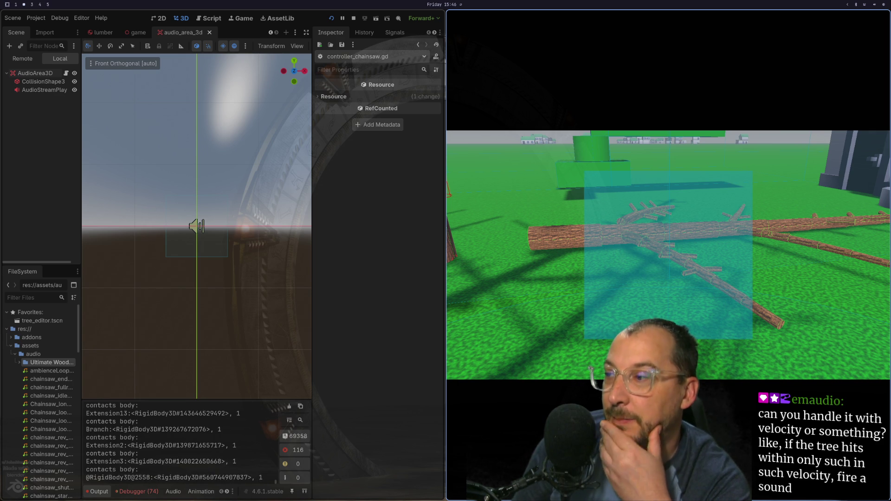
{"action": "key", "text": "super+1"}
{"action": "key", "text": "super+2"}
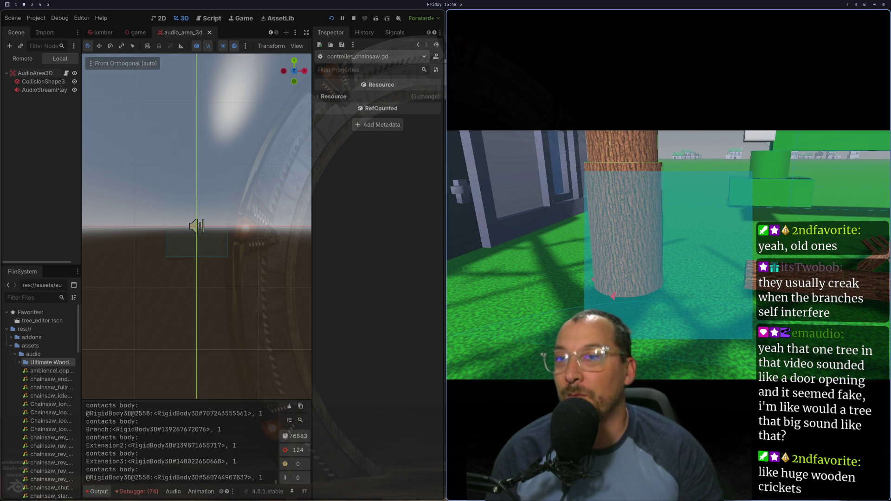
Locate the get_contact_count call and check the RigidBody3D documentation in the browser.
{"action": "key", "text": "super+1"}
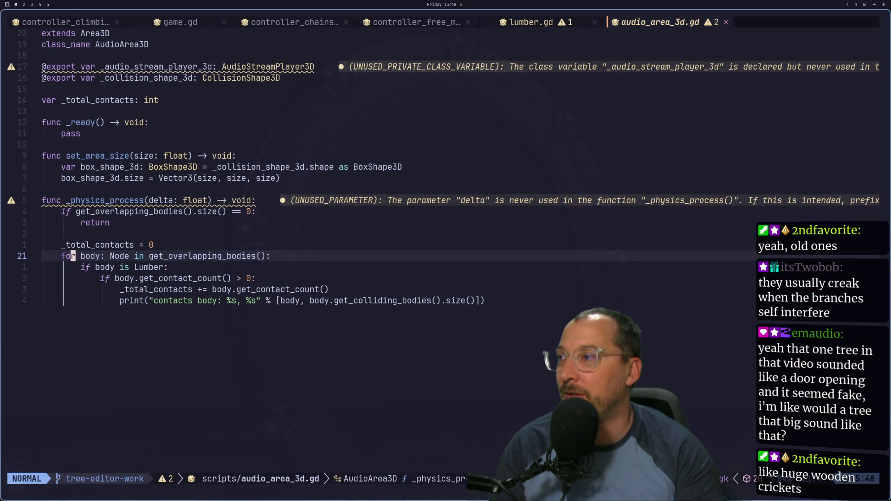
{"action": "key", "text": "j"}
{"action": "key", "text": "j"}
{"action": "key", "text": "j"}
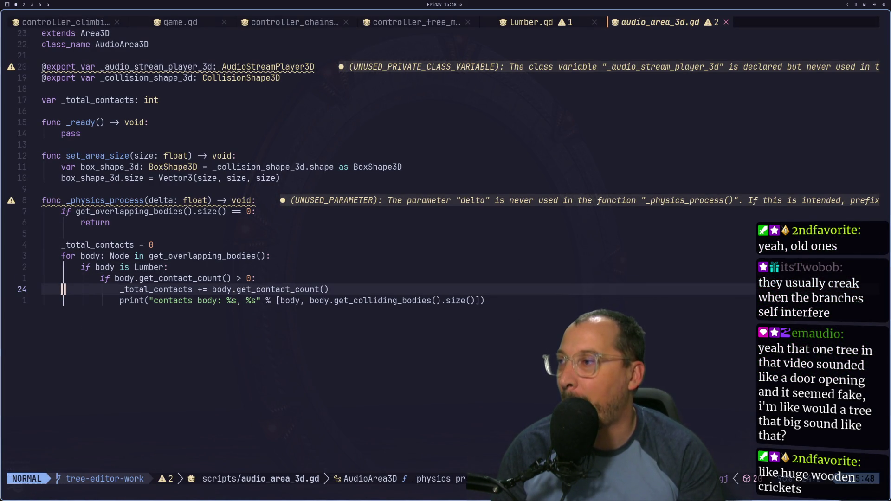
{"action": "key", "text": "w"}
{"action": "key", "text": "w"}
{"action": "key", "text": "w"}
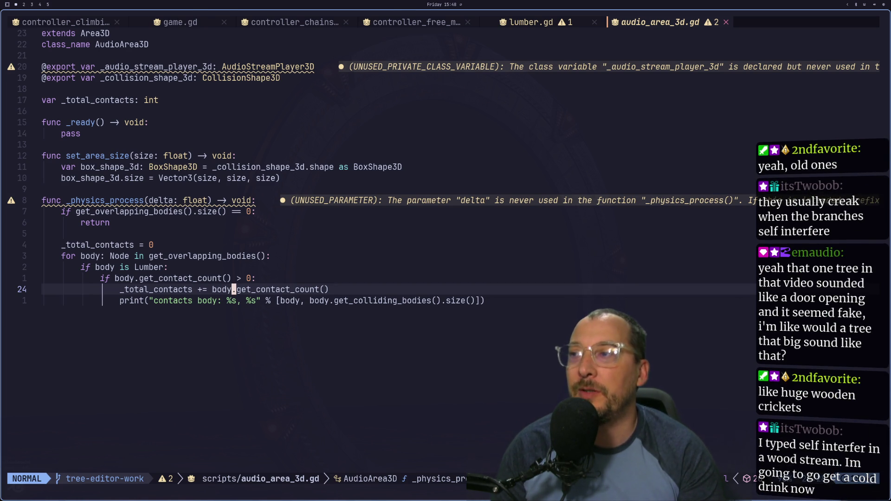
{"action": "key", "text": "super+2"}
{"action": "key", "text": "super+3"}
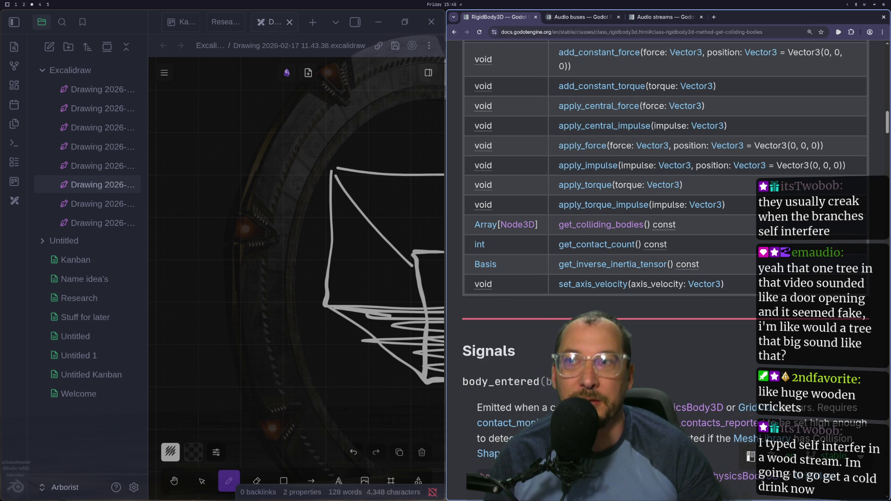
{"action": "key", "text": "super+1"}
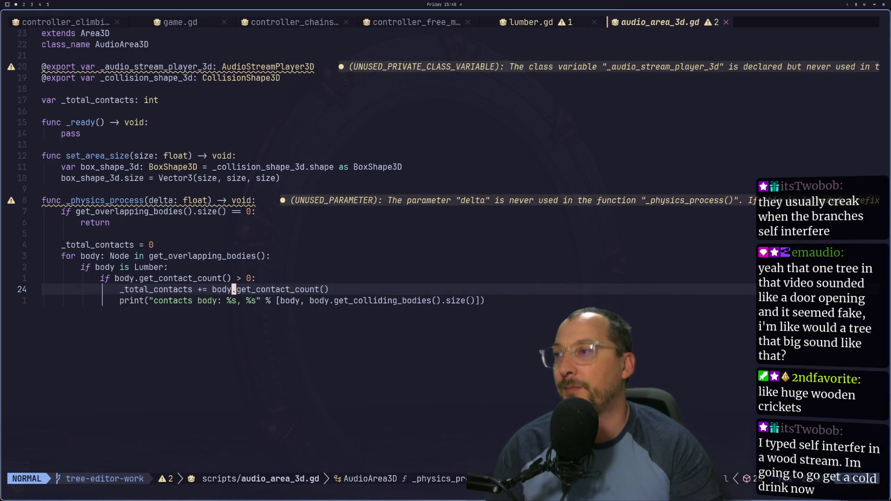
{"action": "key", "text": "j"}
Delete ' body' from the line 25 print label so it reads 'contacts:'.
{"action": "key", "text": "l"}
{"action": "key", "text": "l"}
{"action": "key", "text": "l"}
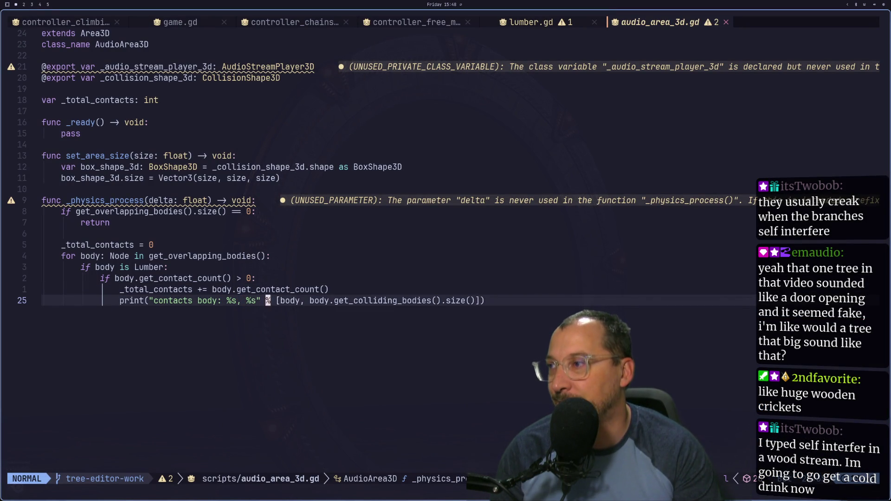
{"action": "key", "text": "l"}
{"action": "key", "text": "h"}
{"action": "key", "text": "h"}
{"action": "key", "text": "h"}
{"action": "key", "text": "h"}
{"action": "key", "text": "l"}
{"action": "key", "text": "h"}
{"action": "key", "text": "h"}
{"action": "key", "text": "h"}
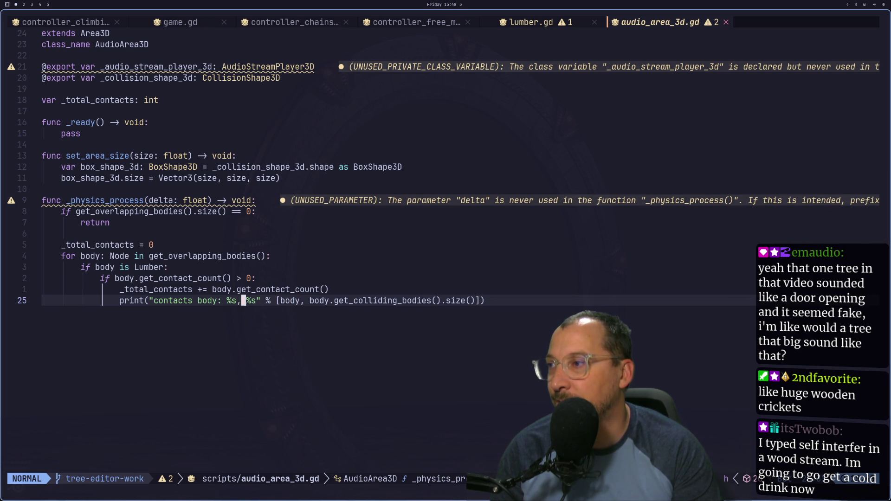
{"action": "key", "text": "l"}
{"action": "key", "text": "d"}
{"action": "key", "text": "e"}
{"action": "key", "text": "i"}
{"action": "key", "text": "Escape"}
{"action": "key", "text": "l"}
{"action": "key", "text": "l"}
{"action": "key", "text": "l"}
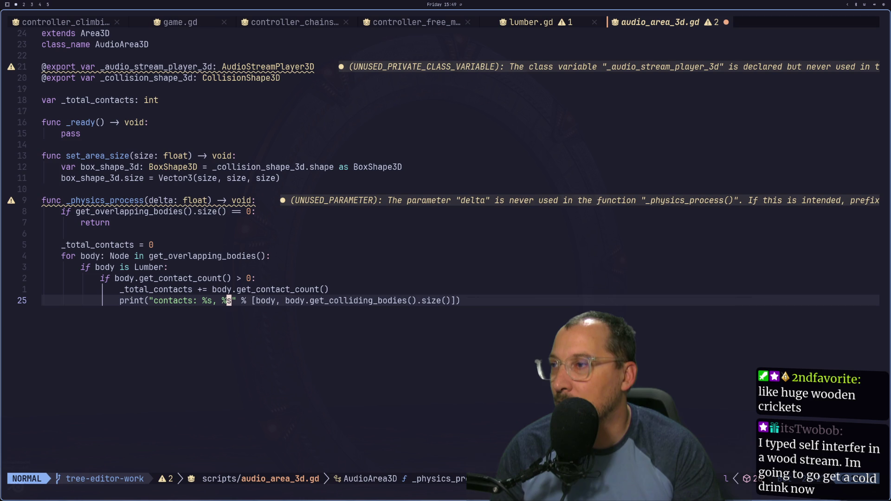
Add a ', v:%s' placeholder and a body.angular_velocity argument to the print call.
{"action": "type", "text": "a, "}
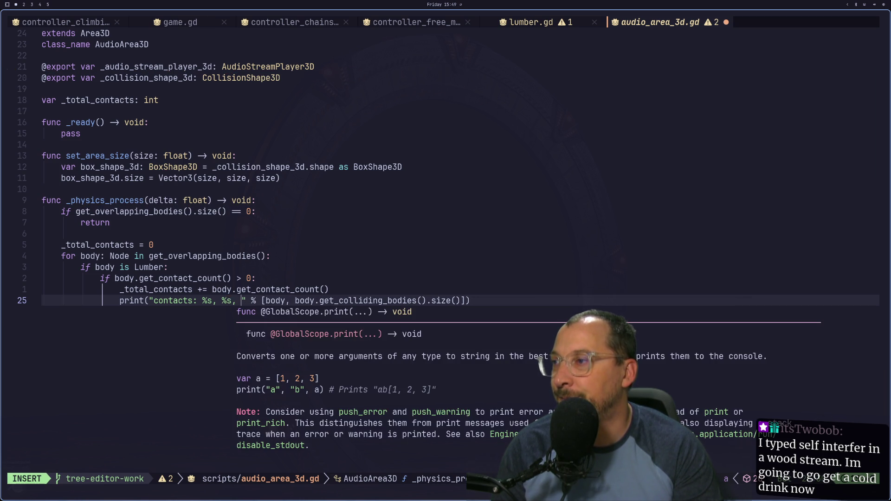
{"action": "type", "text": "v:%s"}
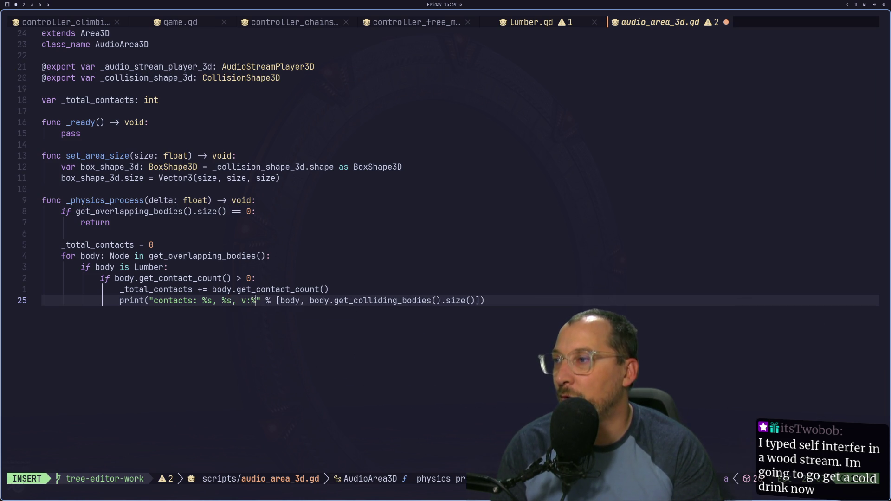
{"action": "key", "text": "Escape"}
{"action": "key", "text": "l"}
{"action": "key", "text": "l"}
{"action": "key", "text": "l"}
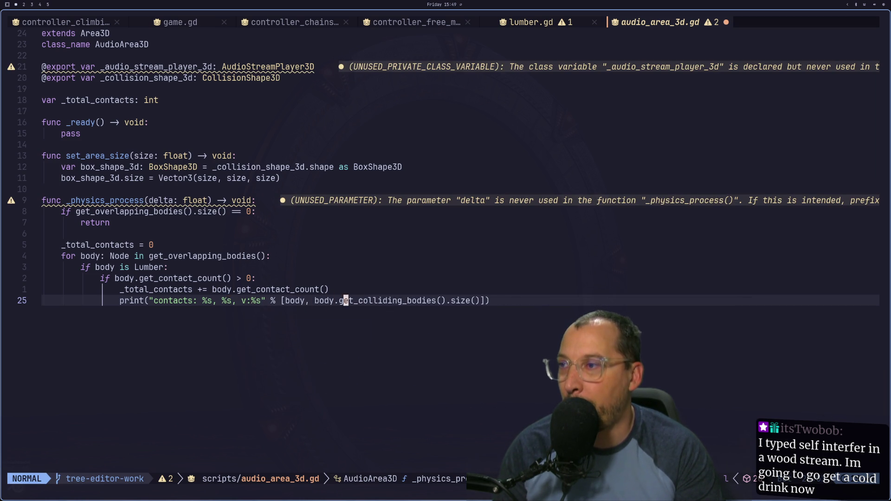
{"action": "key", "text": "l"}
{"action": "key", "text": "l"}
{"action": "key", "text": "l"}
{"action": "type", "text": "a, "}
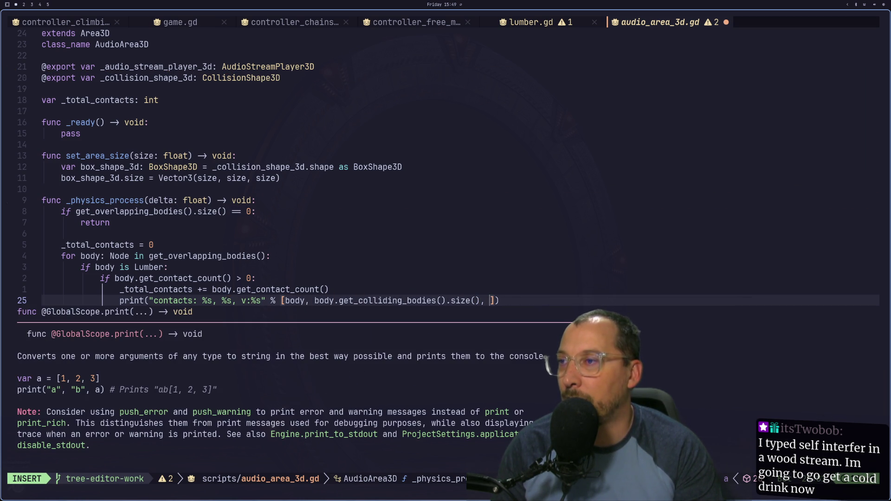
{"action": "type", "text": "body.v"}
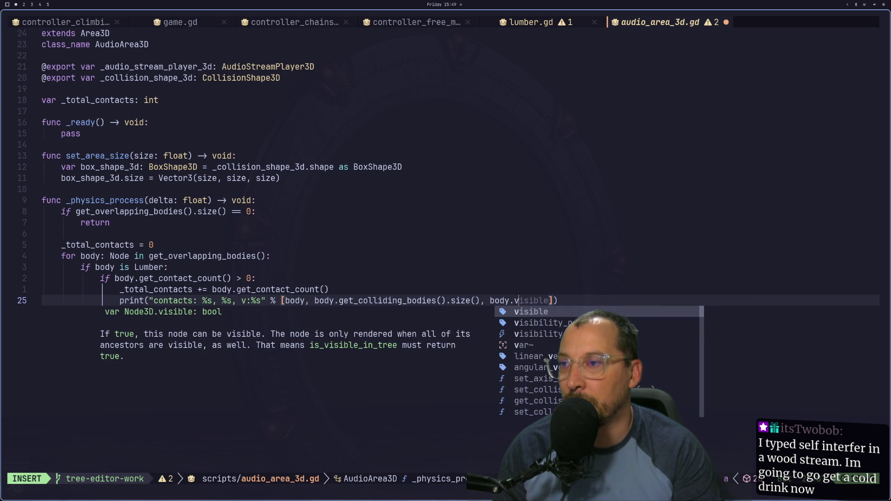
{"action": "key", "text": "Down"}
{"action": "key", "text": "Down"}
{"action": "key", "text": "Down"}
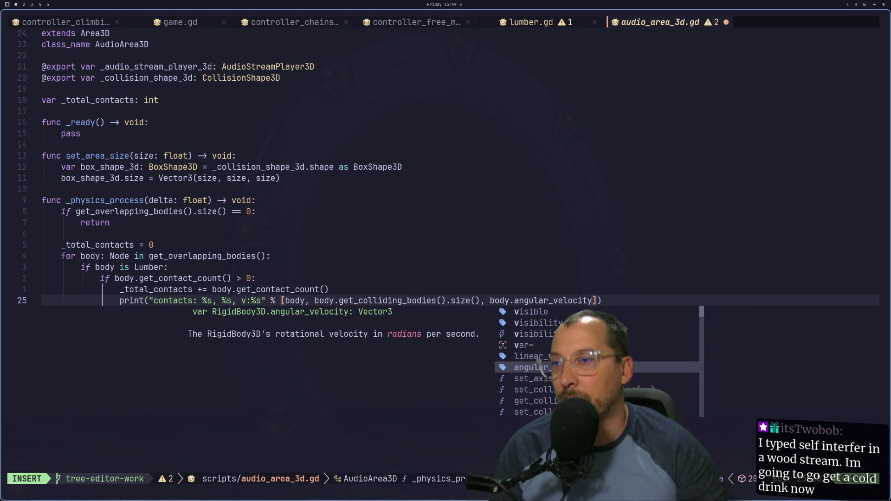
{"action": "key", "text": "Return"}
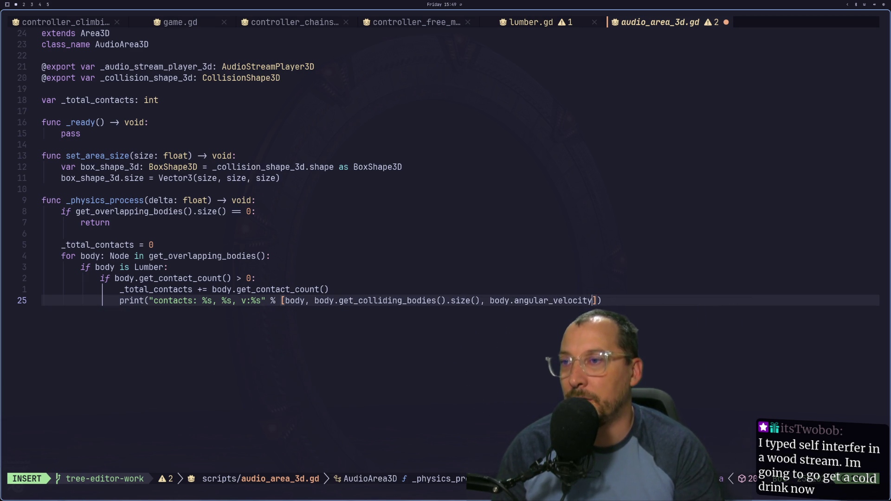
Append body.linear_velocity as the final argument and save the script with :w.
{"action": "type", "text": ", body.v"}
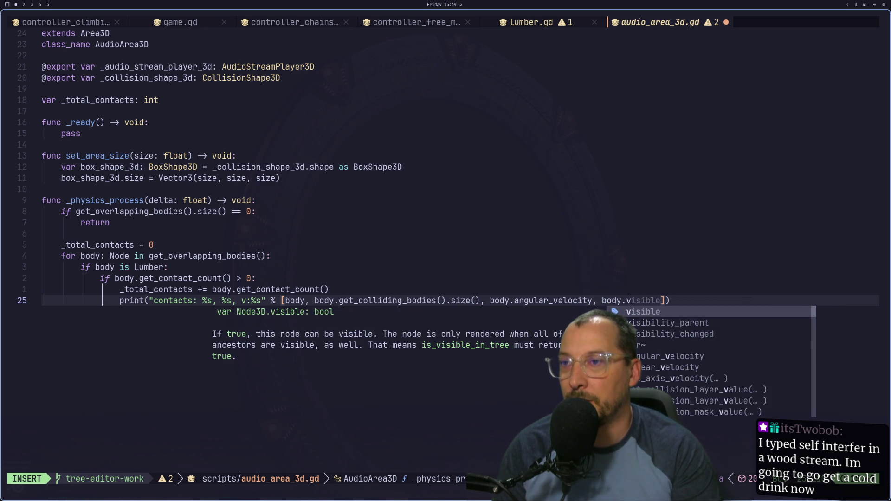
{"action": "key", "text": "BackSpace"}
{"action": "type", "text": "v"}
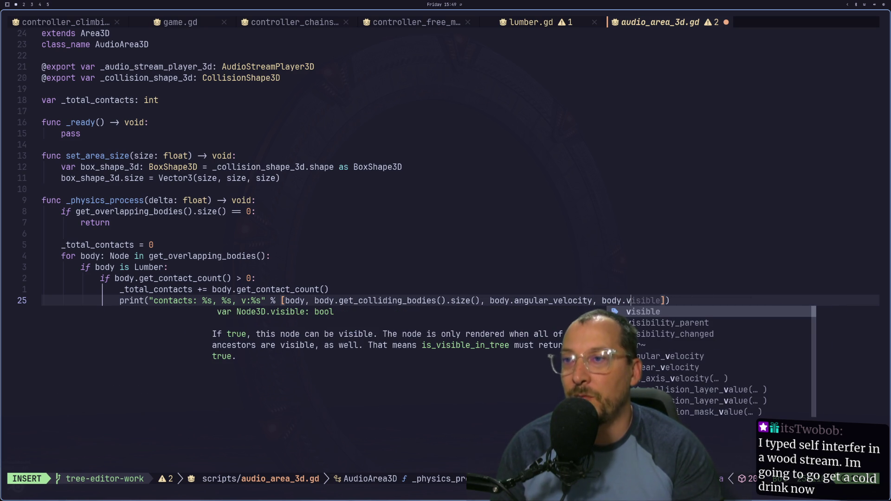
{"action": "key", "text": "ctrl+n"}
{"action": "key", "text": "ctrl+n"}
{"action": "key", "text": "ctrl+n"}
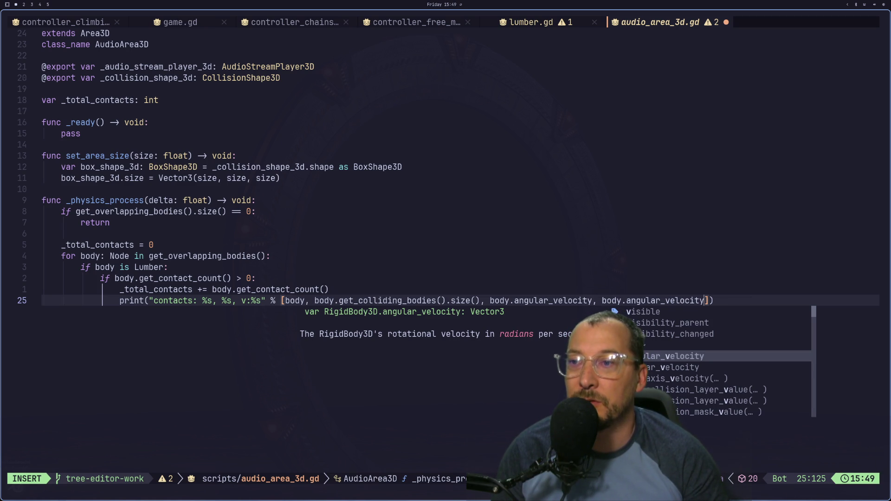
{"action": "key", "text": "ctrl+n"}
{"action": "key", "text": "Escape"}
{"action": "type", "text": ":w"}
{"action": "key", "text": "Return"}
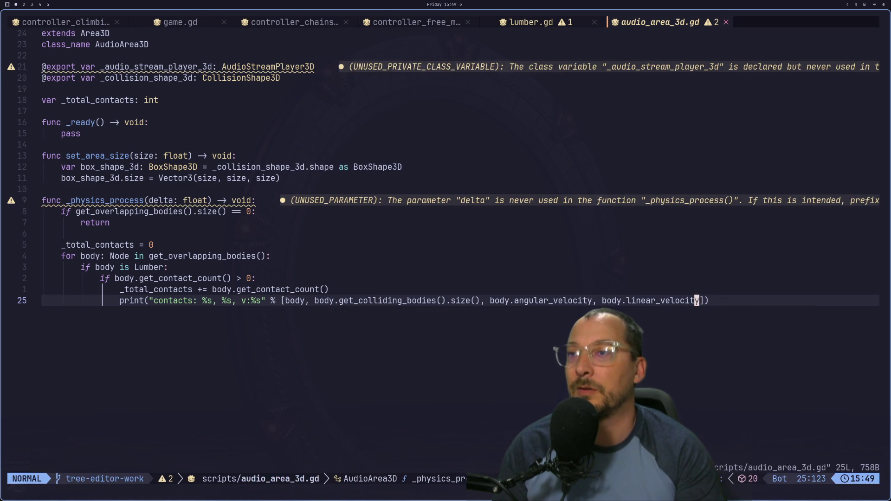
{"action": "key", "text": "super+2"}
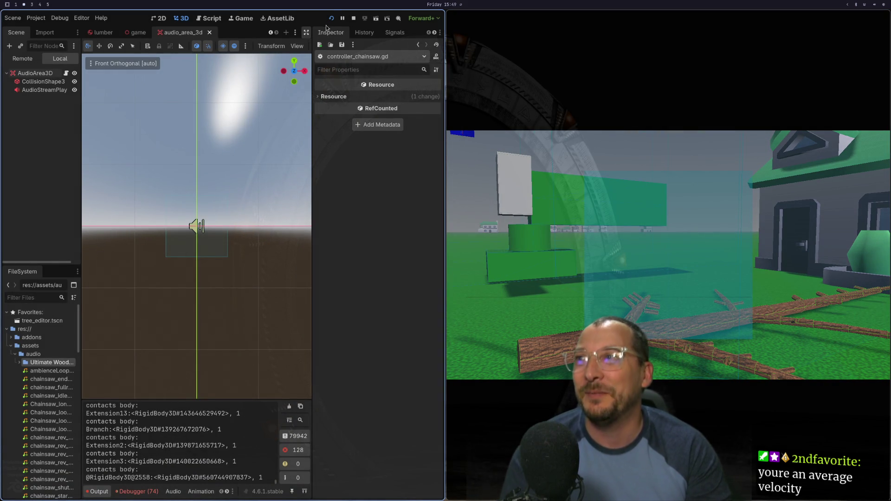
Restart the game and see output print the unfilled 'contacts: %s, %s, v:%s' line.
{"action": "left_click", "coordinate": [331, 23]}
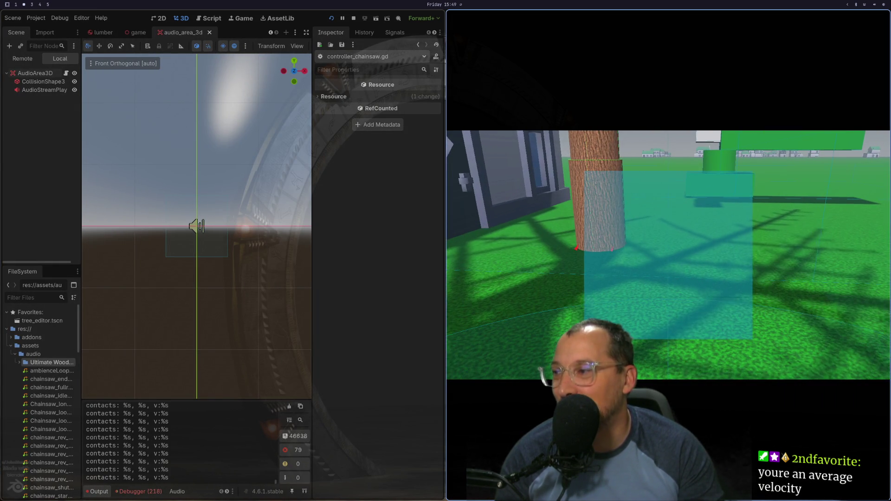
{"action": "key", "text": "super+1"}
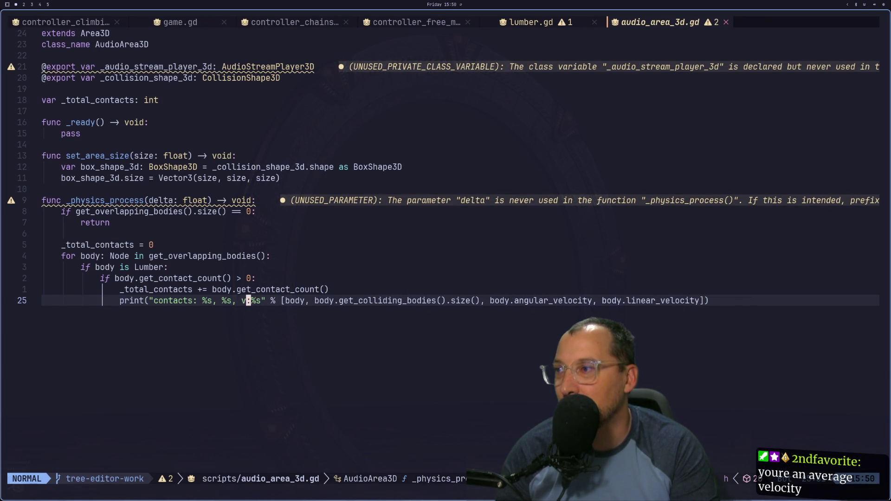
Label the print format's velocities 'av:%s' and ', lv:%s', each with its own placeholder.
{"action": "type", "text": "A"}
{"action": "key", "text": "Escape"}
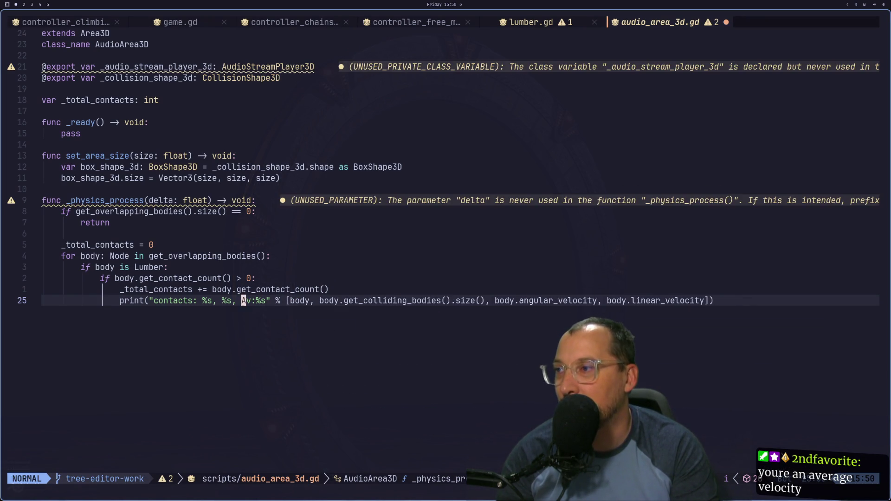
{"action": "key", "text": "BackSpace"}
{"action": "key", "text": "Escape"}
{"action": "type", "text": "inea"}
{"action": "key", "text": "Escape"}
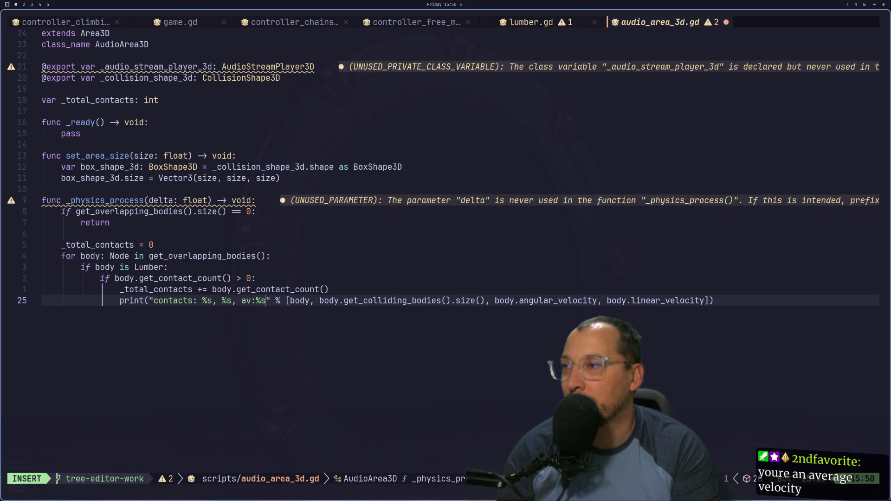
{"action": "type", "text": ", "}
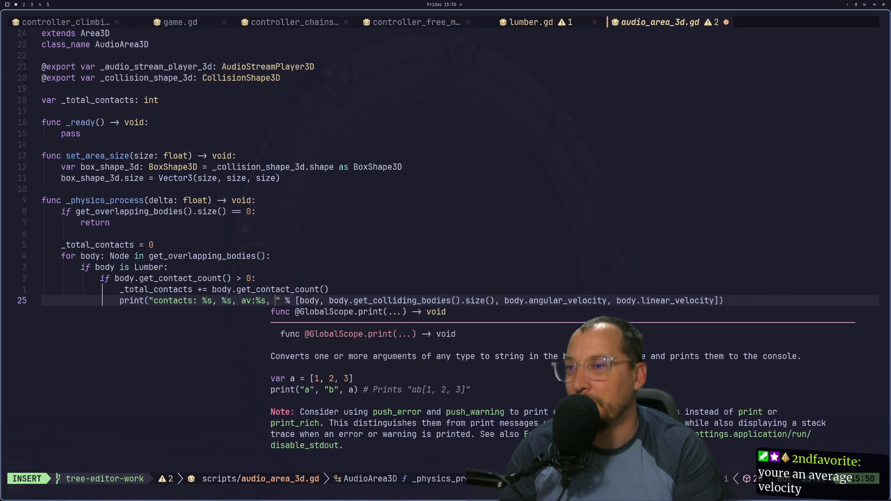
{"action": "type", "text": "lv:%s"}
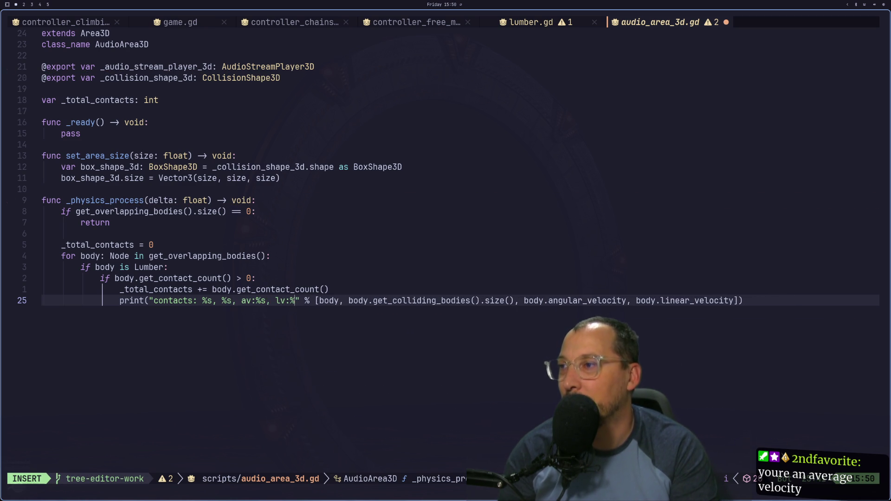
{"action": "key", "text": "Escape"}
Save the script with :w and switch to the Godot workspace.
{"action": "type", "text": ":w"}
{"action": "key", "text": "Return"}
{"action": "key", "text": "super+2"}
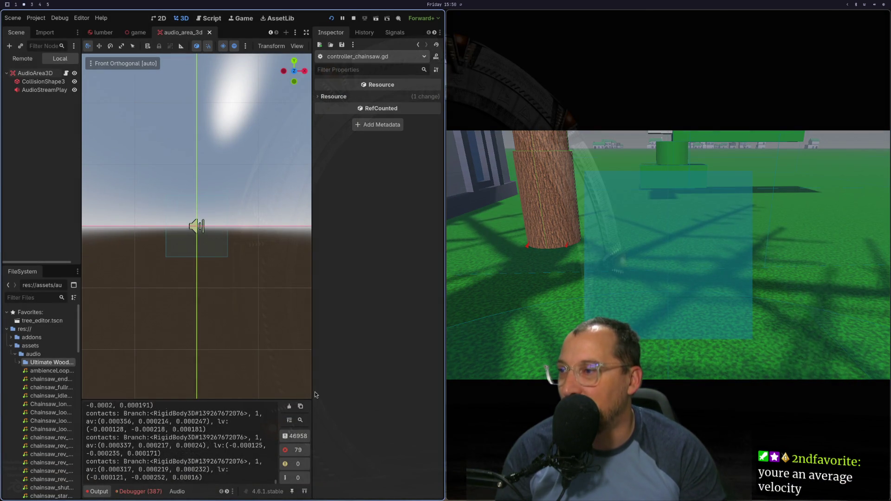
Narrow the Inspector and Scene/FileSystem docks to widen the viewport and output log, then resume the game.
{"action": "left_click_drag", "start_coordinate": [314, 392], "coordinate": [316, 393]}
{"action": "left_click_drag", "start_coordinate": [461, 393], "coordinate": [461, 394]}
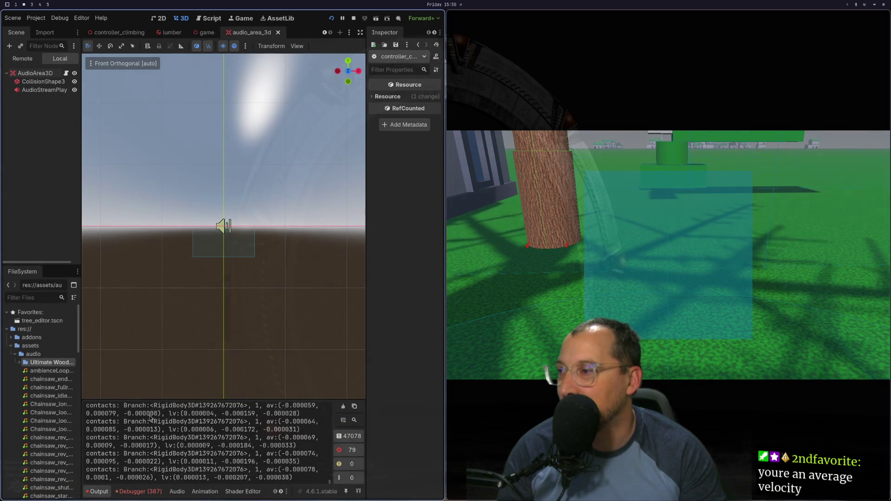
{"action": "left_click_drag", "start_coordinate": [81, 363], "coordinate": [62, 364]}
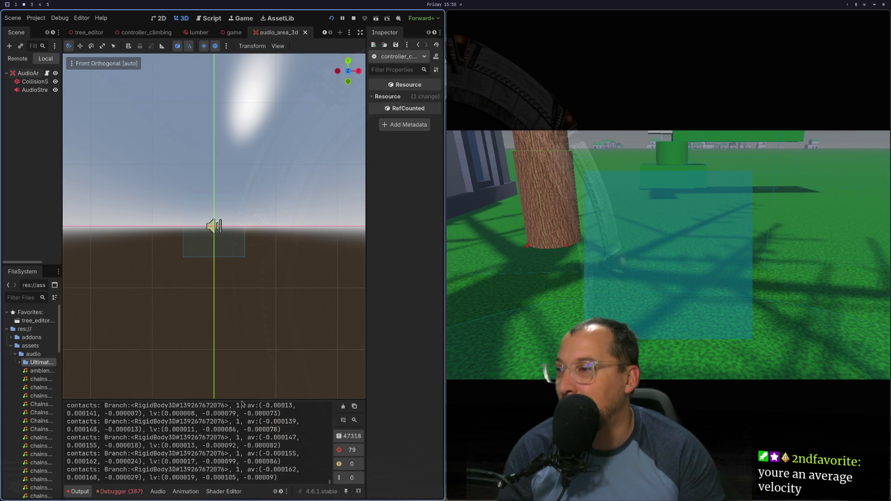
{"action": "left_click", "coordinate": [668, 255]}
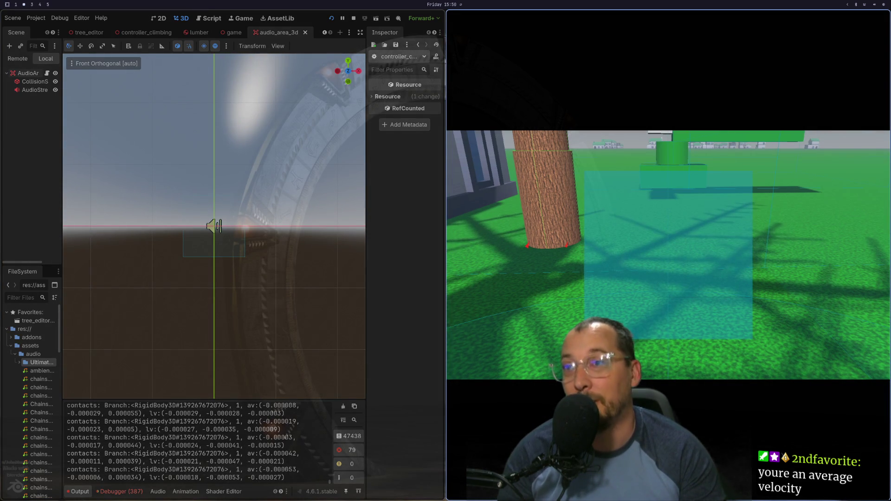